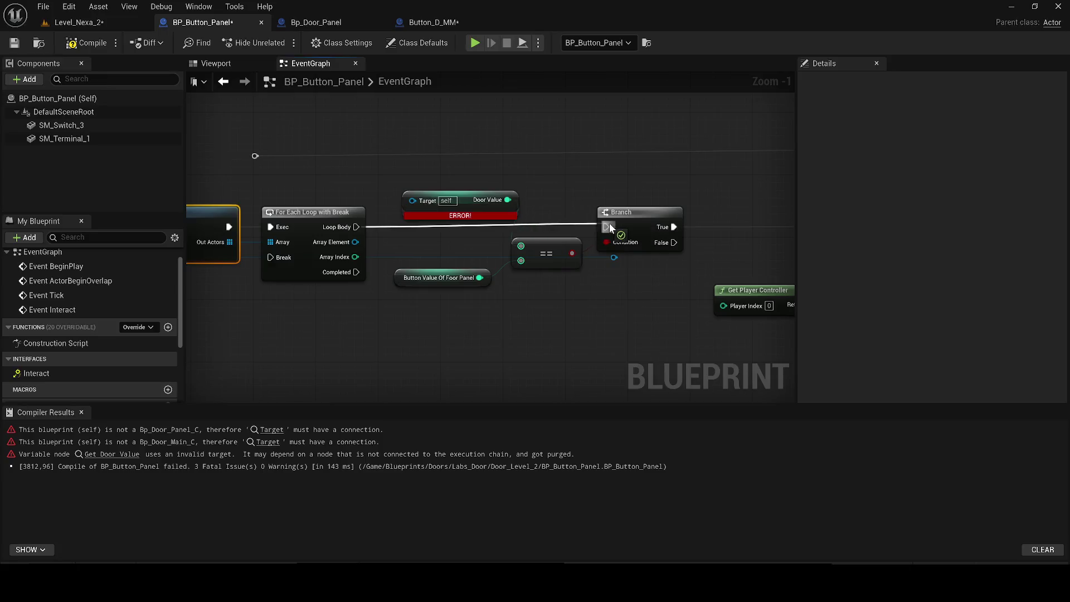
Replace the erroring Door Value node with a Door Panel Value getter feeding the == comparison
mouse_move(415, 201)
mouse_down()
mouse_move(357, 245)
mouse_move(346, 376)
mouse_move(355, 380)
mouse_up()
click(388, 172)
text(door valu)
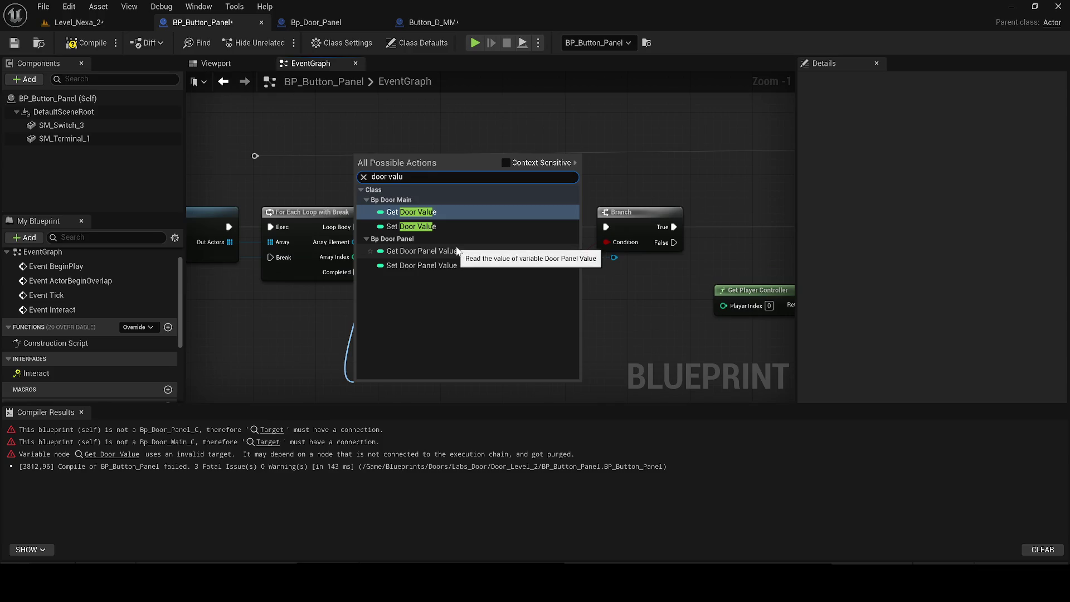
click(423, 251)
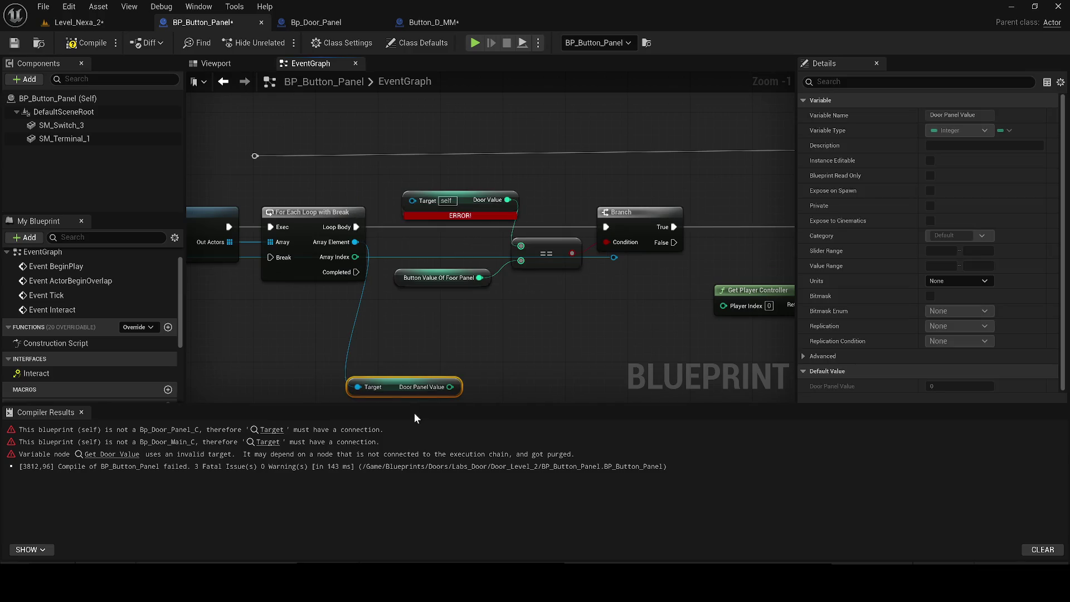
click(445, 193)
click(446, 207)
key(Delete)
mouse_move(429, 390)
mouse_down()
mouse_move(475, 217)
mouse_move(520, 247)
mouse_up()
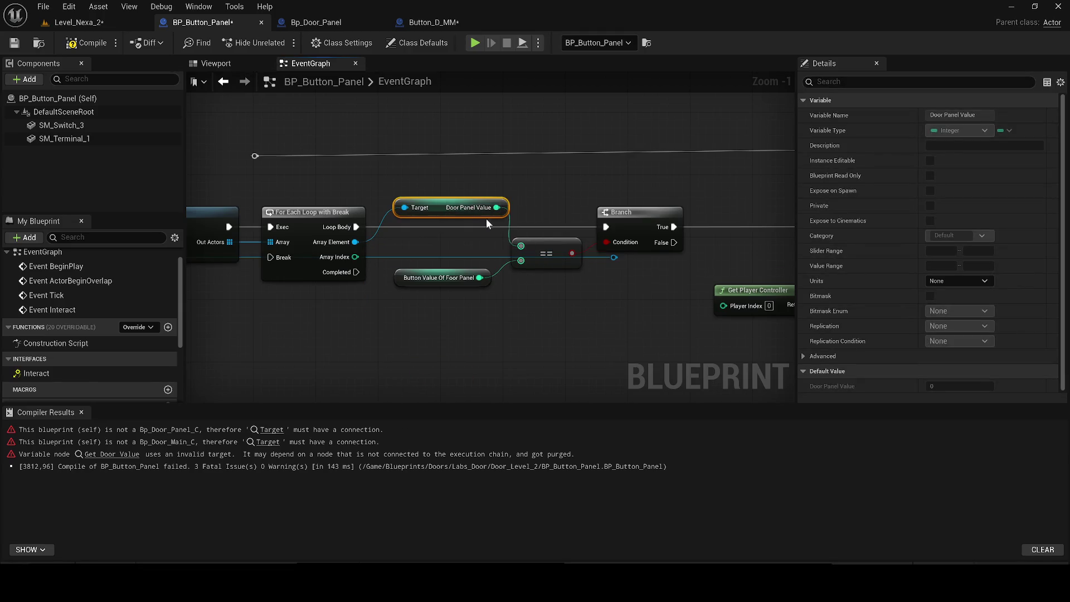
Add an Open Door Panel call node to the graph
scroll(521, 245, down, 1)
mouse_move(608, 258)
mouse_down()
mouse_move(493, 273)
mouse_move(459, 325)
mouse_up()
text(open door pan)
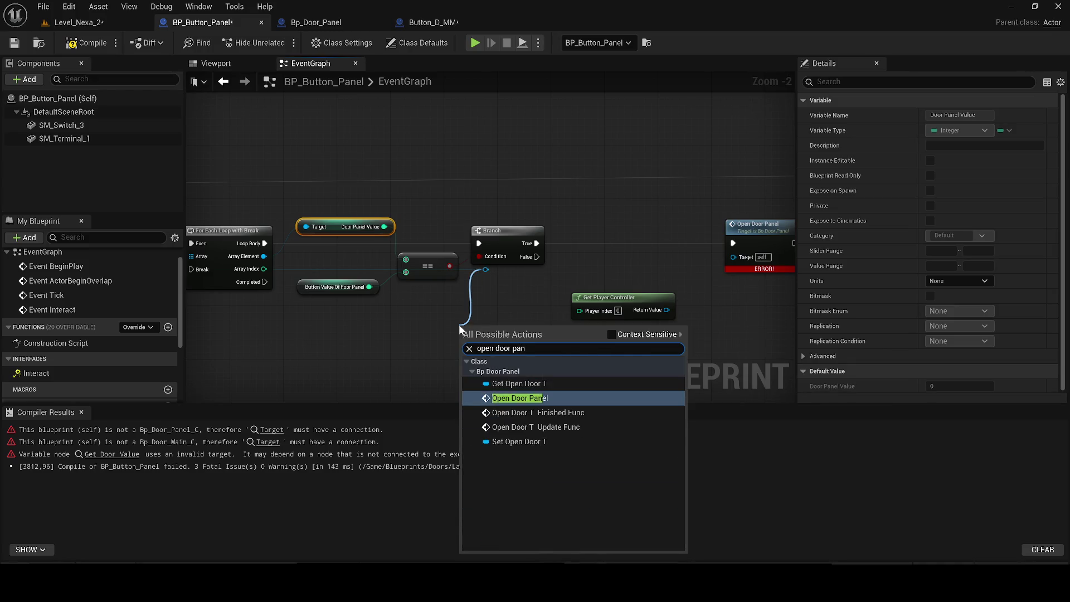
key(Return)
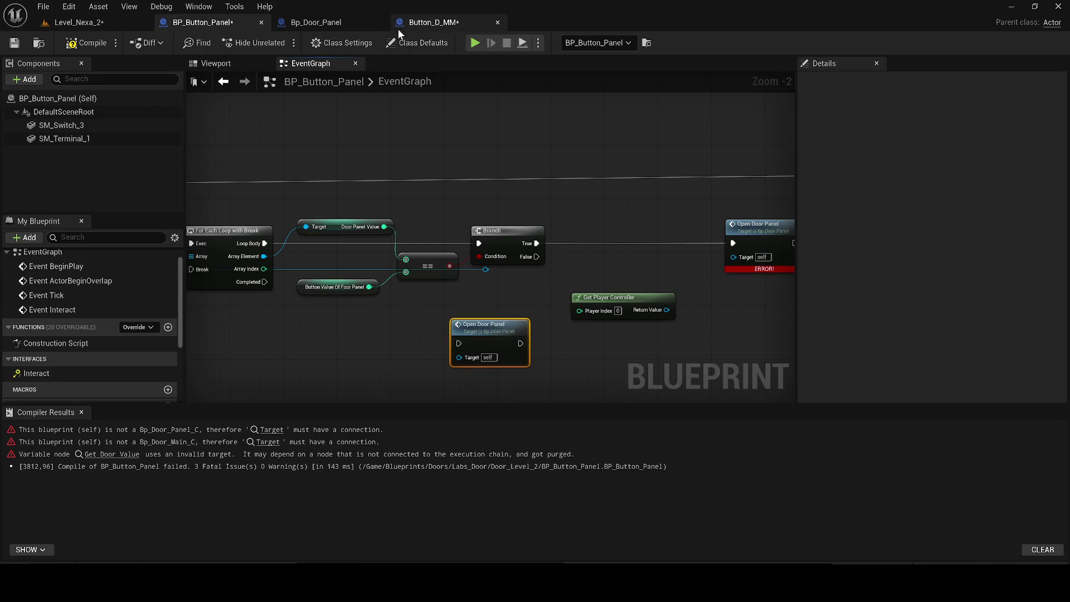
Add an input named Player to Bp_Door_Panel's Open Door Panel event
click(398, 26)
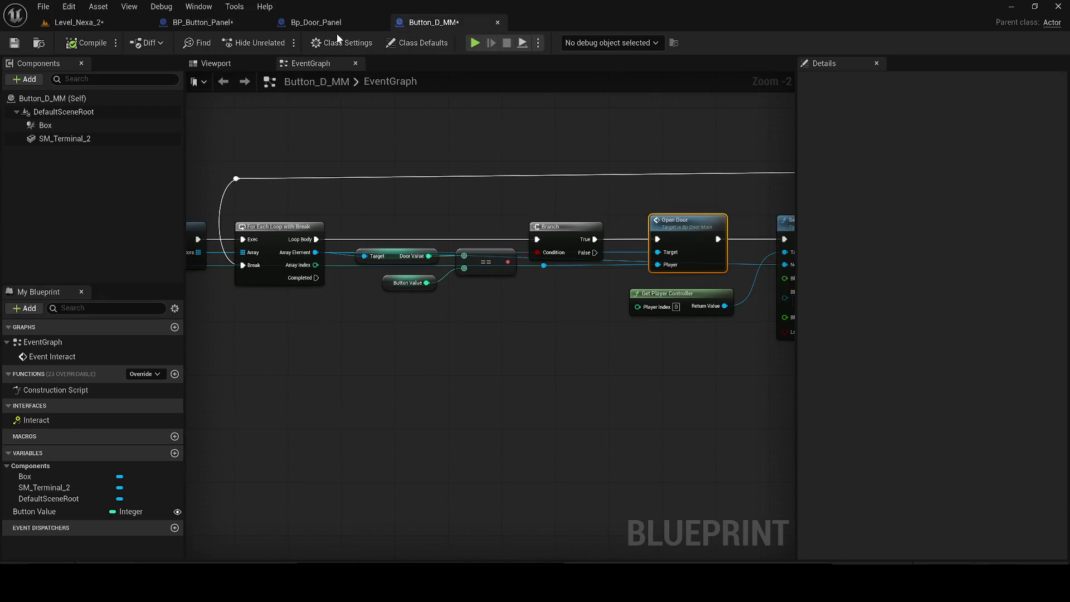
click(314, 22)
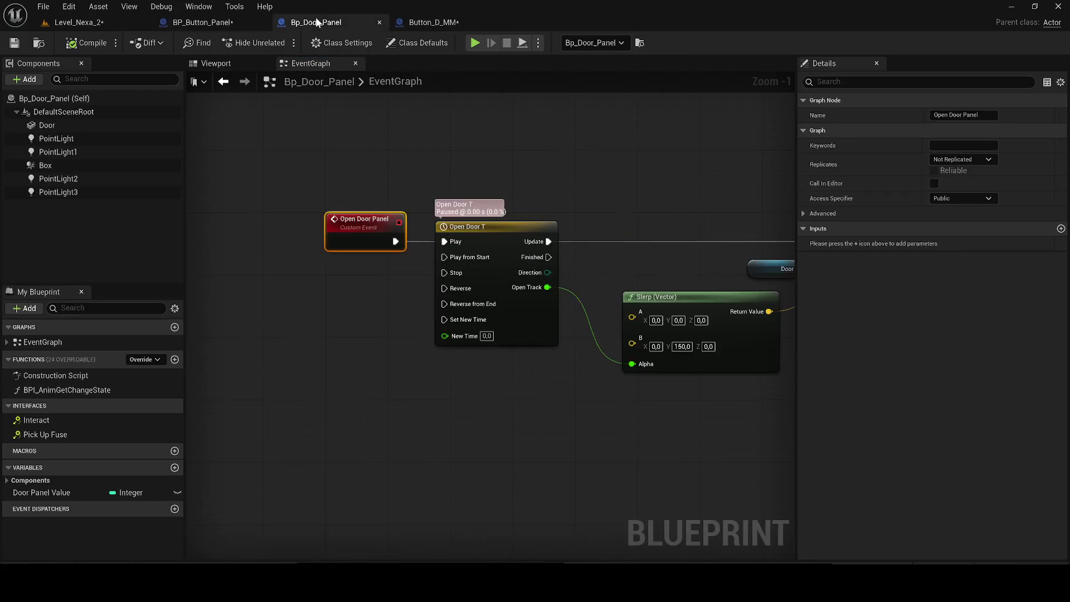
click(1060, 228)
text(Pz)
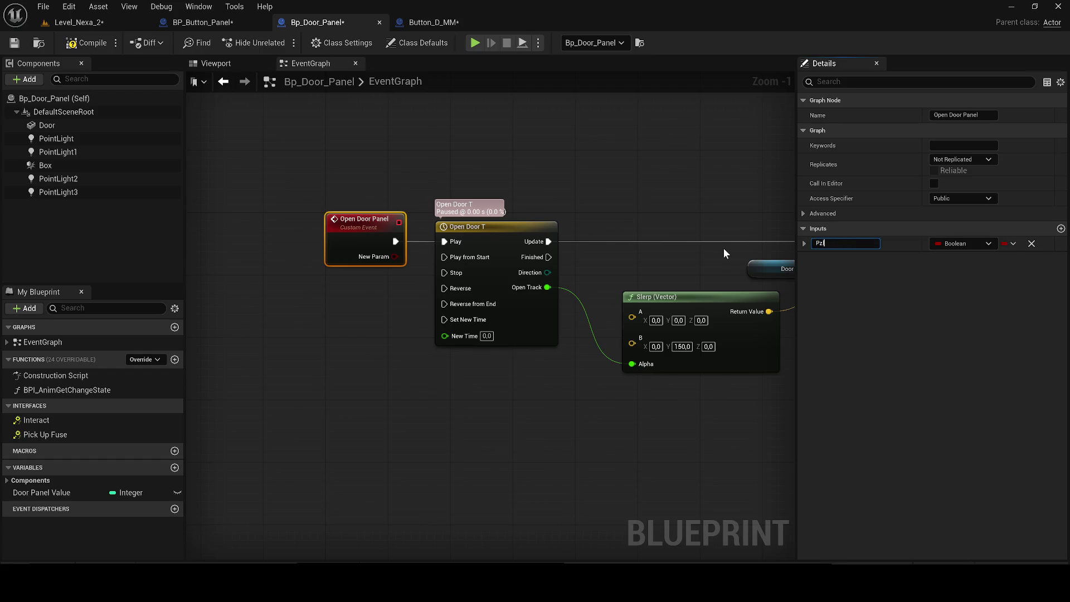
text(la)
text(yer)
key(Return)
Set the Player input's type to Actor reference and compile Bp_Door_Panel
click(964, 244)
text(ac)
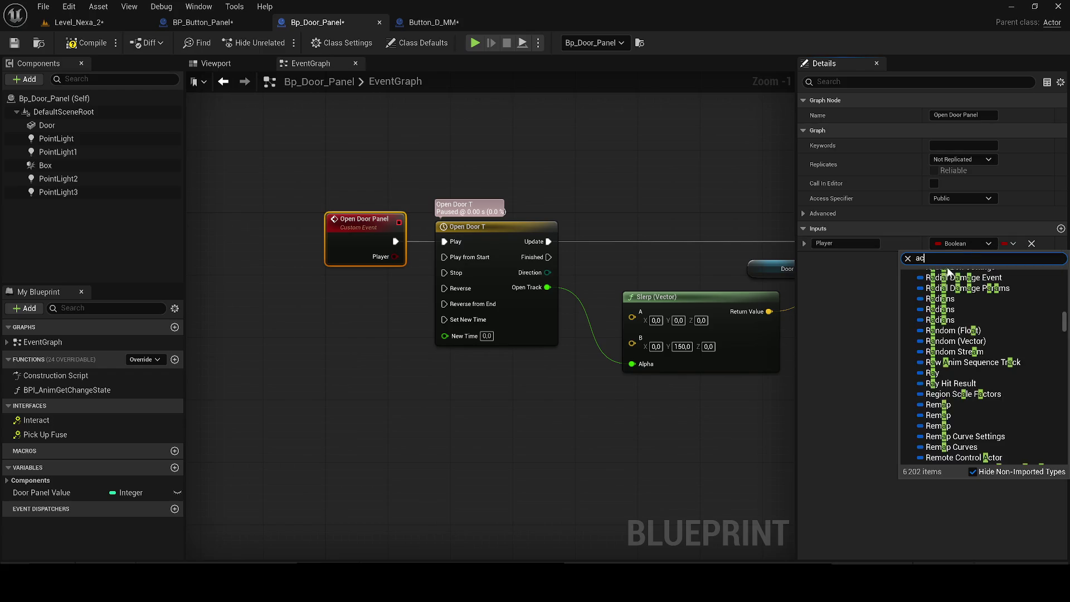
text(tor)
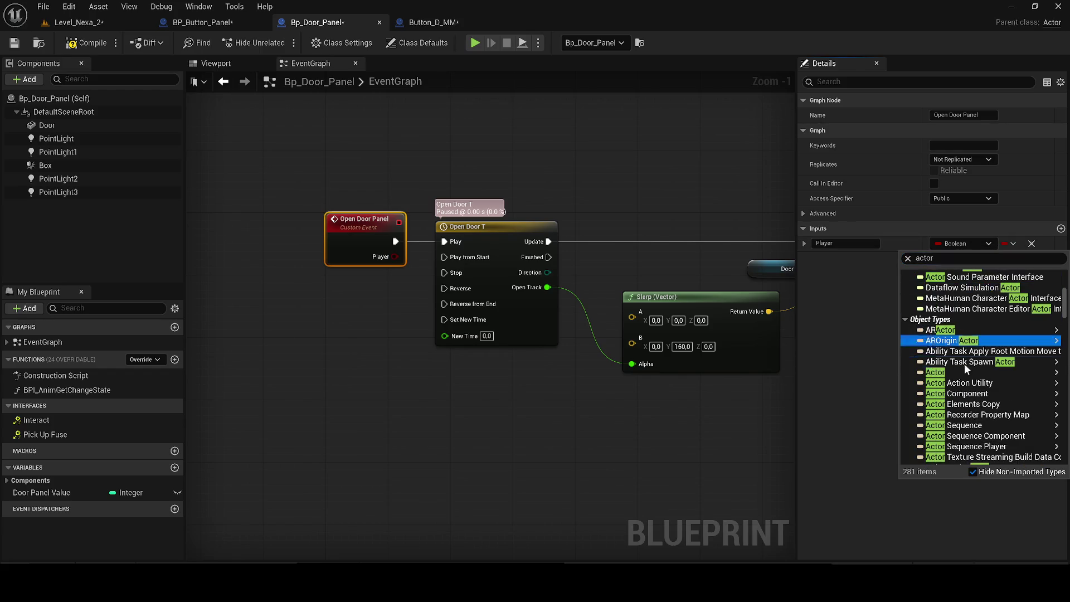
mouse_move(962, 372)
click(861, 373)
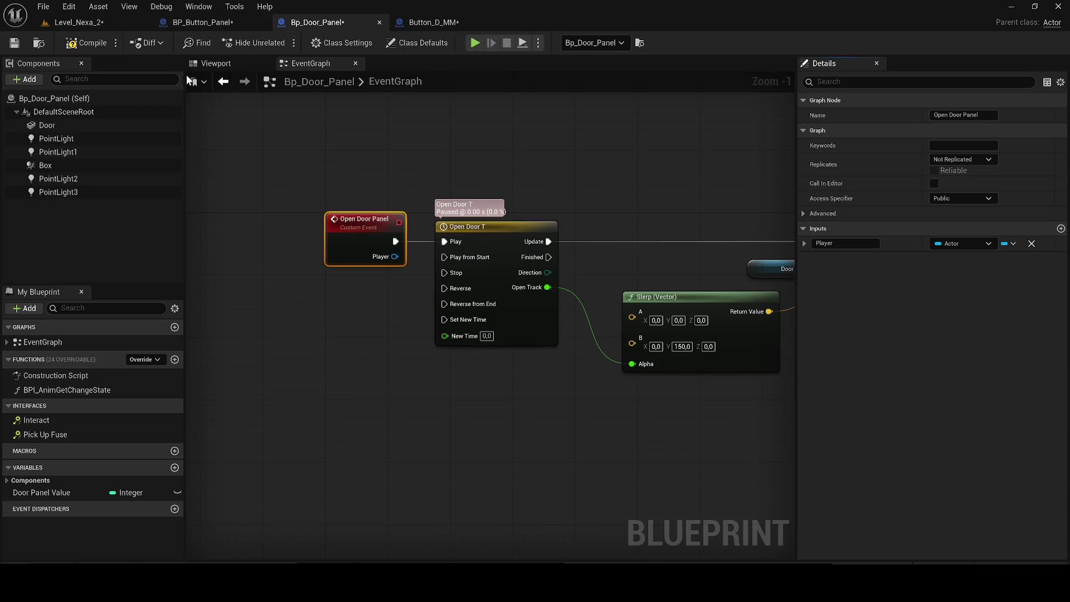
click(84, 43)
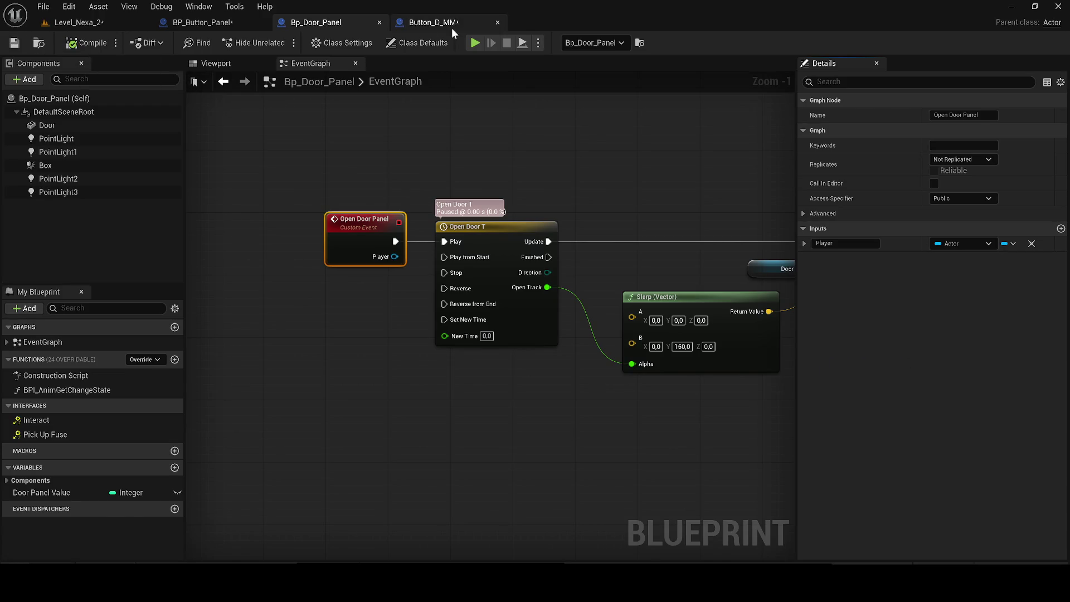
Compare with Button_D_MM, then go back to BP_Button_Panel and drag a wire from Branch
click(450, 26)
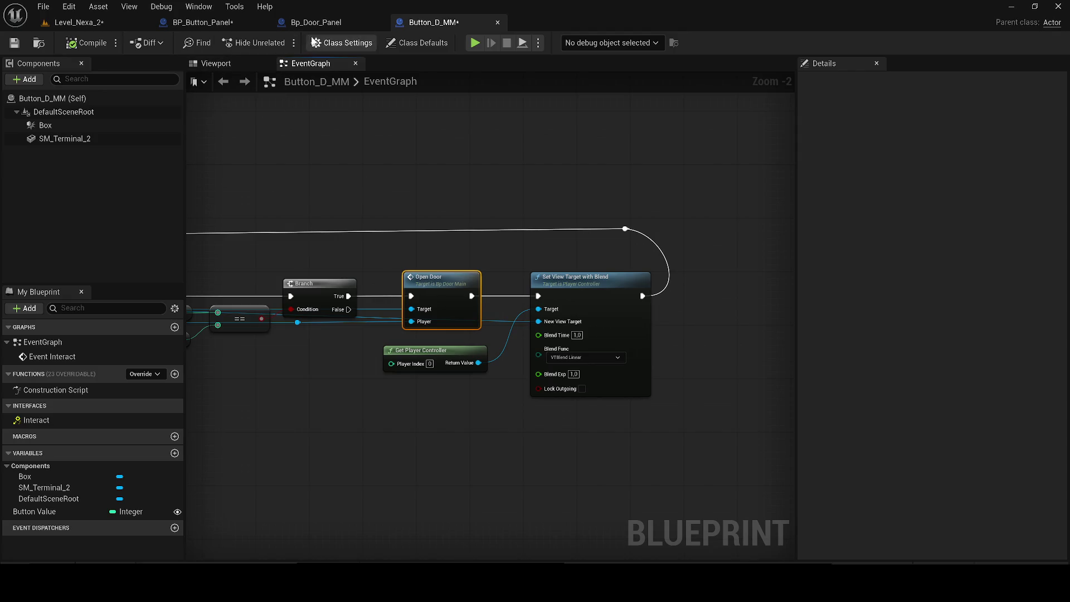
click(334, 23)
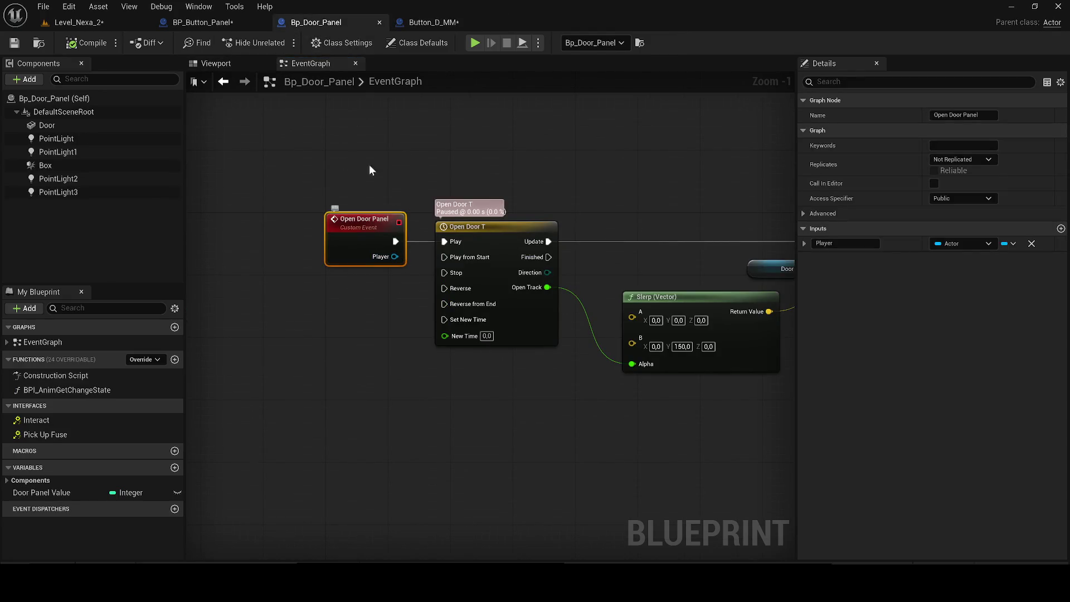
click(209, 24)
drag(485, 271, 472, 311)
Place a new Open Door Panel node after the Branch in BP_Button_Panel
text(open doorpa)
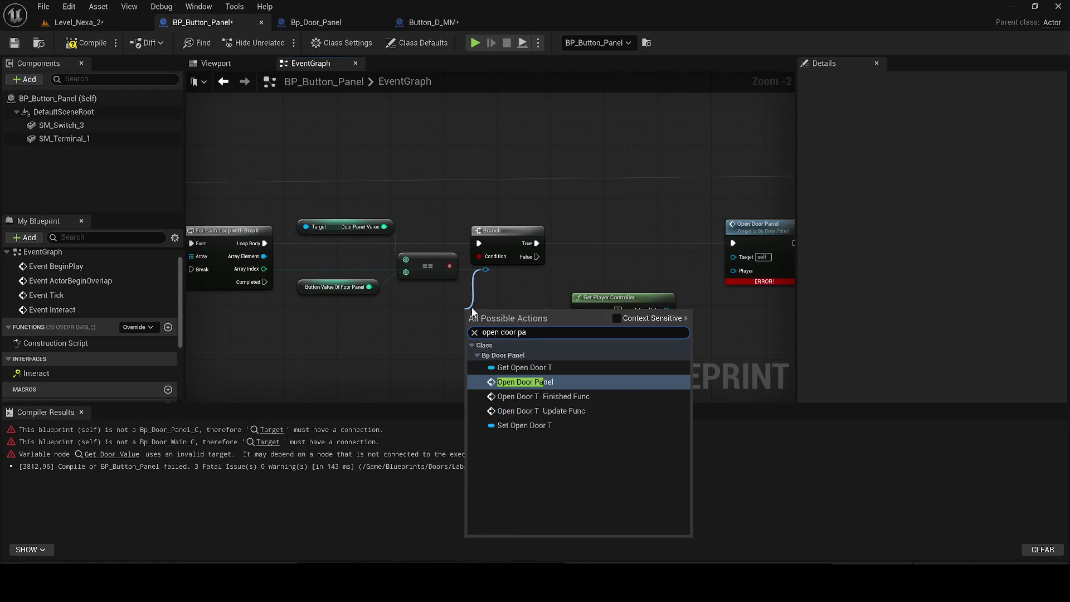
key(Return)
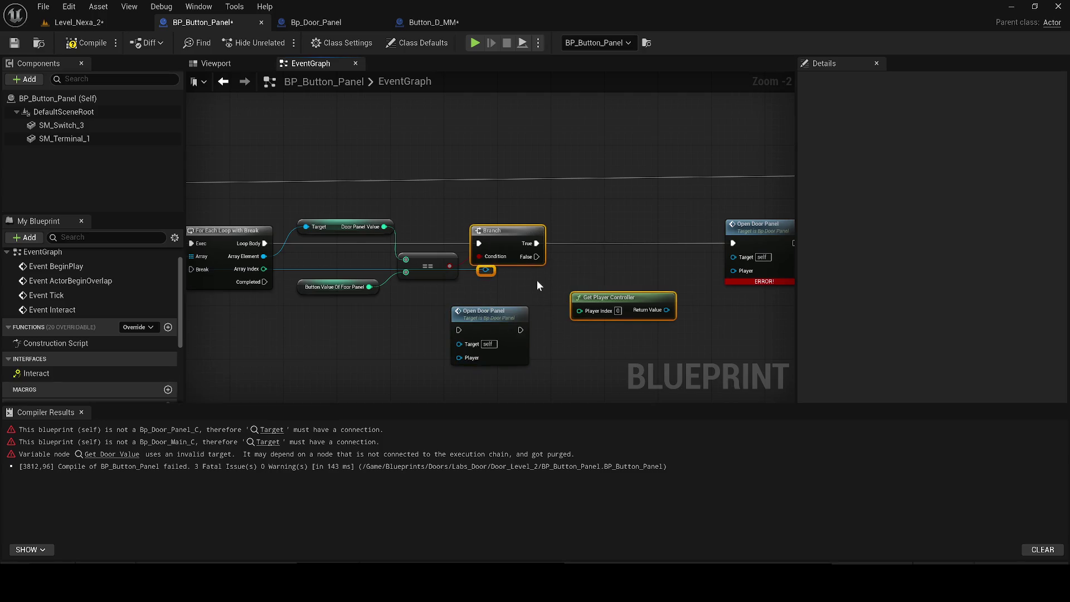
mouse_move(484, 313)
mouse_down()
mouse_move(649, 203)
mouse_move(592, 206)
mouse_move(641, 240)
mouse_move(370, 285)
mouse_up()
click(630, 287)
mouse_move(615, 271)
mouse_down()
mouse_move(358, 301)
mouse_move(369, 289)
mouse_move(418, 309)
mouse_move(496, 310)
mouse_up()
click(335, 313)
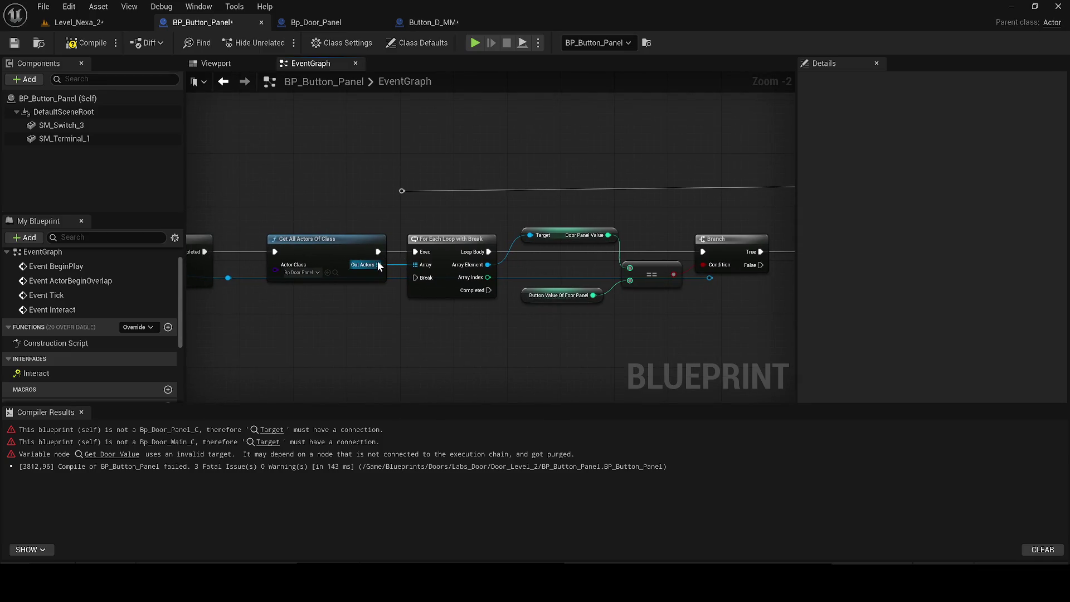
Wire the looped door to Target and Event Interact's Player through a reroute, then compile and save
mouse_move(485, 265)
mouse_down()
mouse_move(692, 291)
mouse_move(552, 183)
mouse_move(117, 290)
mouse_move(569, 299)
mouse_move(713, 277)
mouse_move(483, 189)
mouse_move(354, 229)
mouse_move(570, 218)
mouse_up()
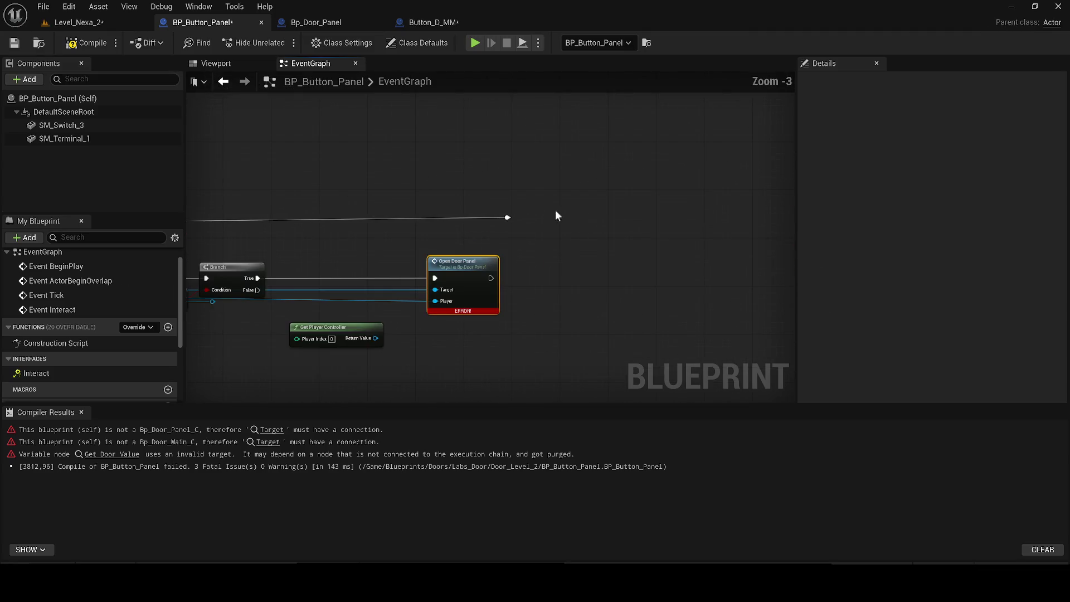
mouse_move(505, 217)
mouse_down()
mouse_move(482, 283)
mouse_move(444, 232)
mouse_up()
mouse_move(535, 217)
mouse_down()
mouse_move(481, 220)
mouse_move(281, 281)
mouse_move(537, 219)
mouse_move(296, 223)
mouse_up()
click(310, 261)
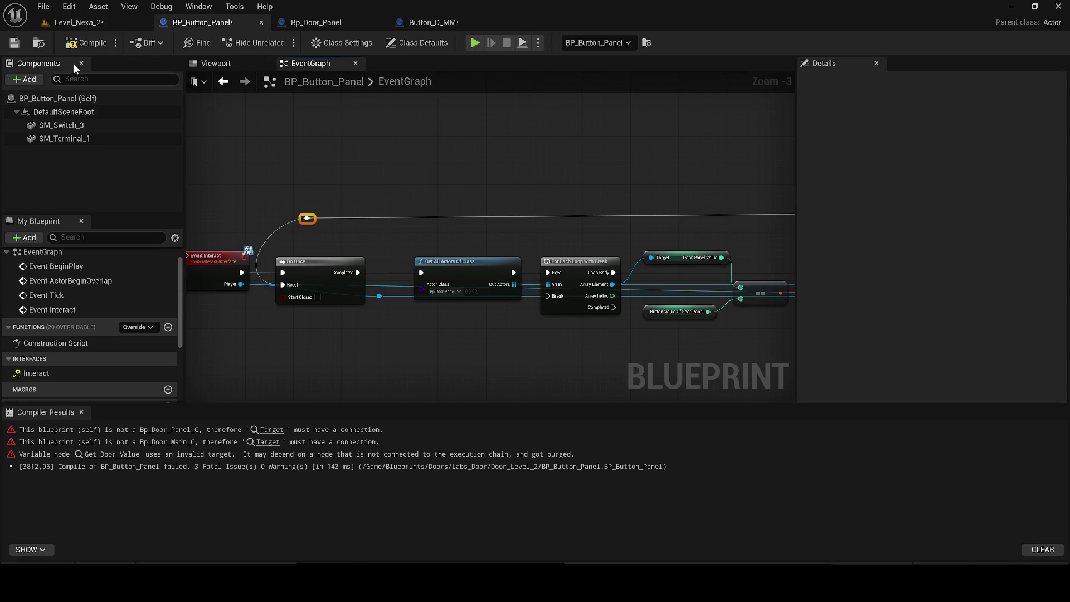
click(85, 42)
key(ctrl+s)
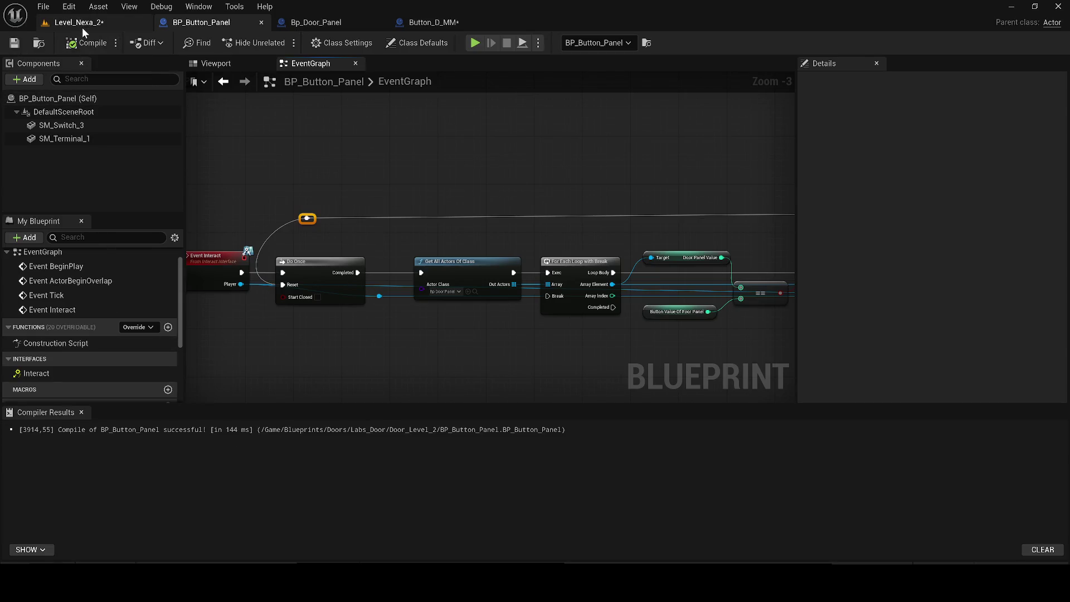
Save all assets and check the level, BP_Button_Panel and Bp_Door_Panel before selecting the button panel actor
click(82, 24)
key(ctrl+s)
click(291, 251)
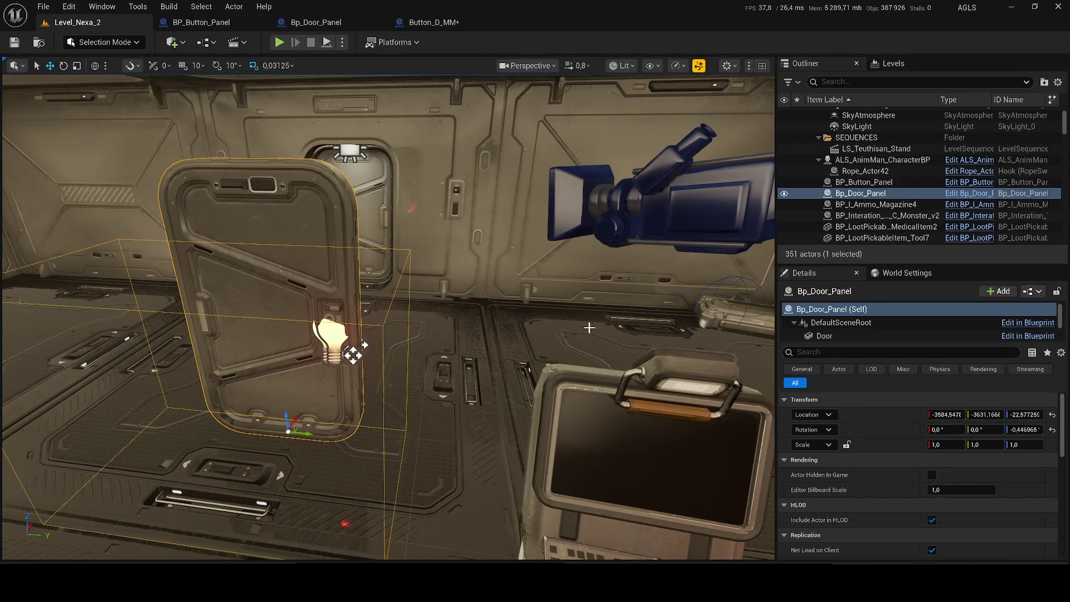
scroll(898, 483, down, 3)
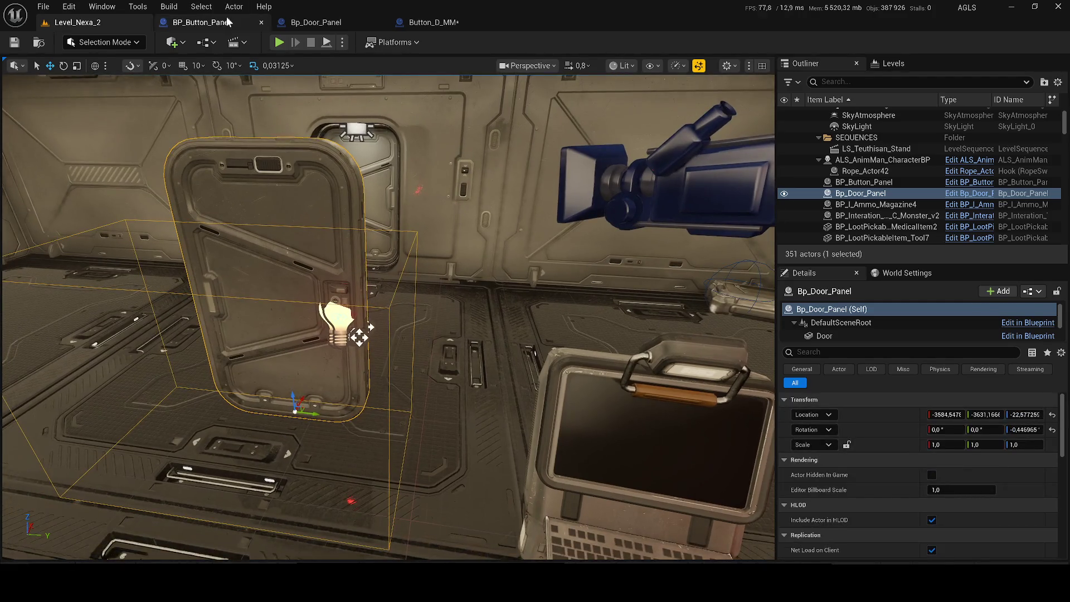
click(240, 23)
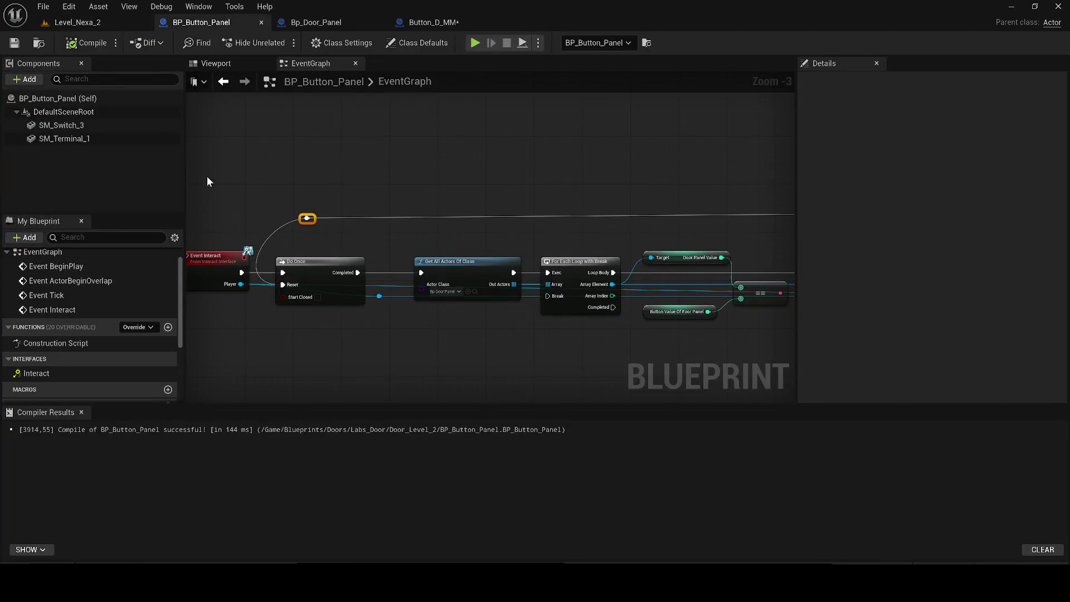
click(319, 22)
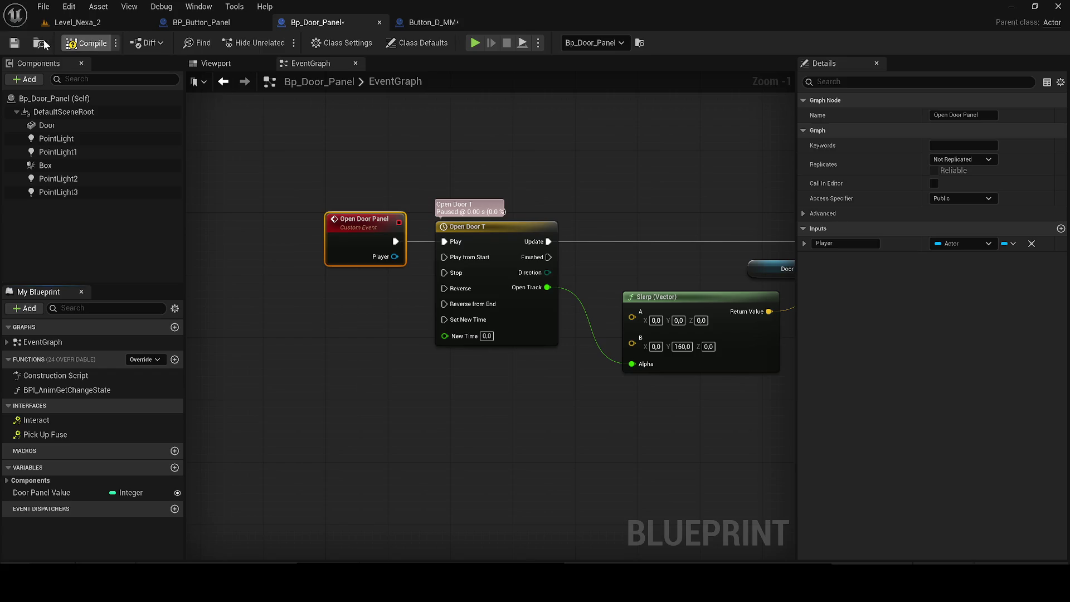
click(76, 23)
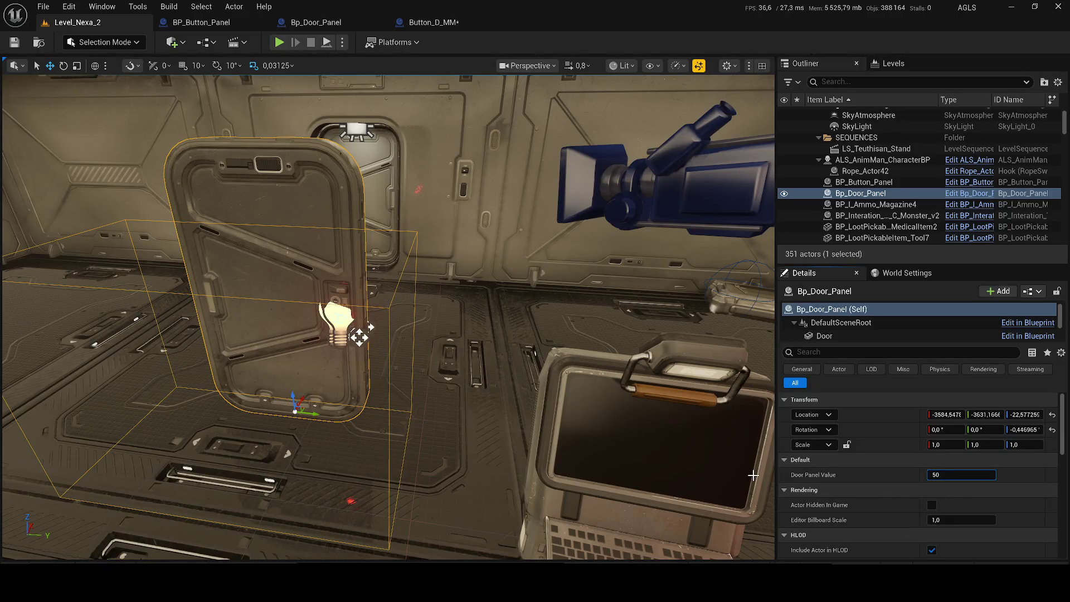
key(ctrl+z)
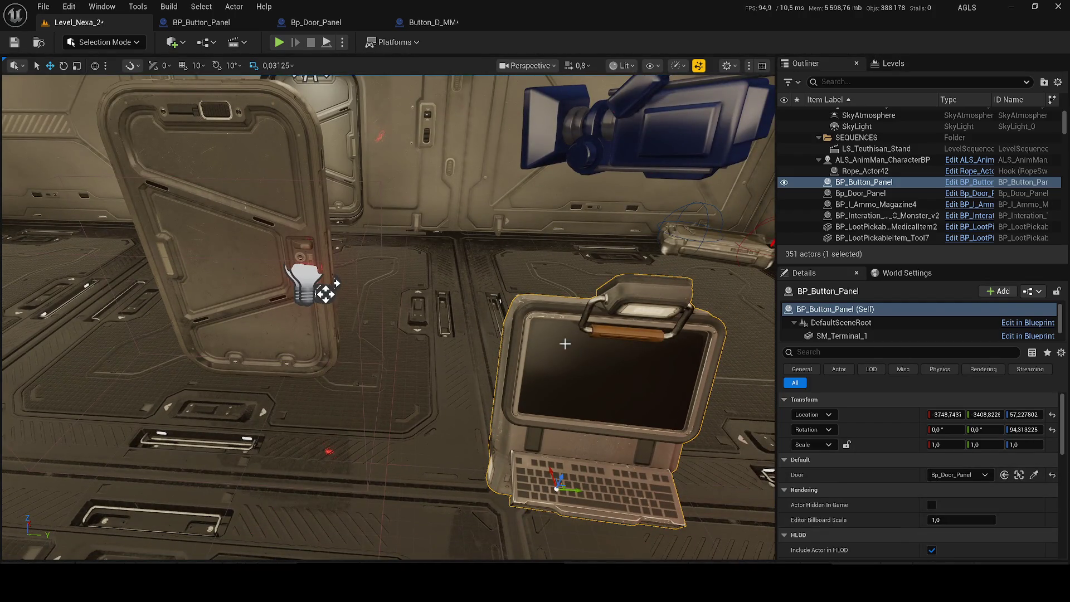
Make Button Value Of Foor Panel instance-editable in BP_Button_Panel, then compile and save it
click(947, 185)
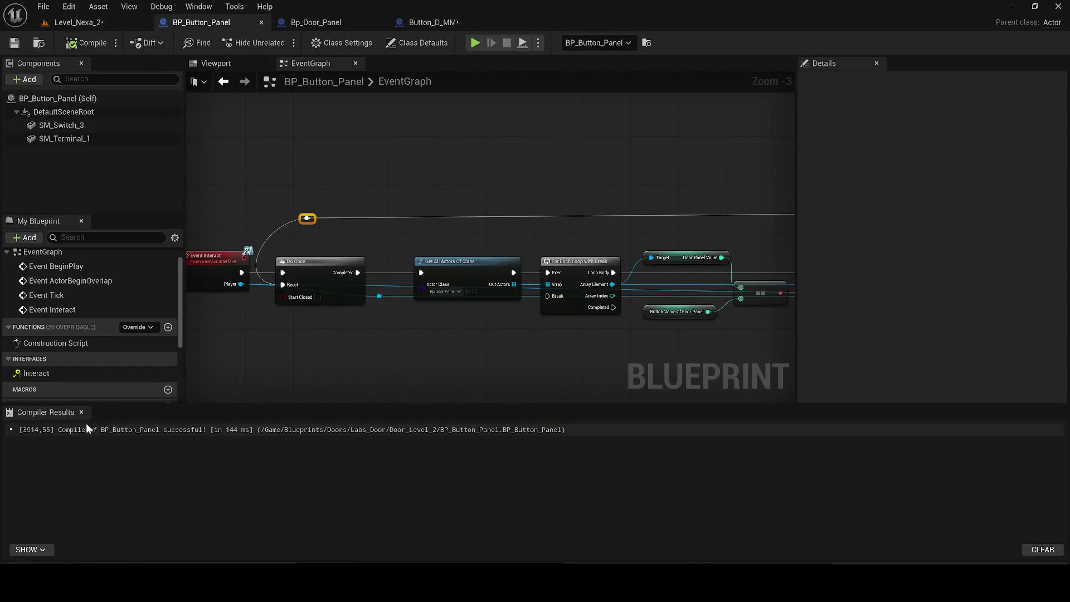
click(170, 550)
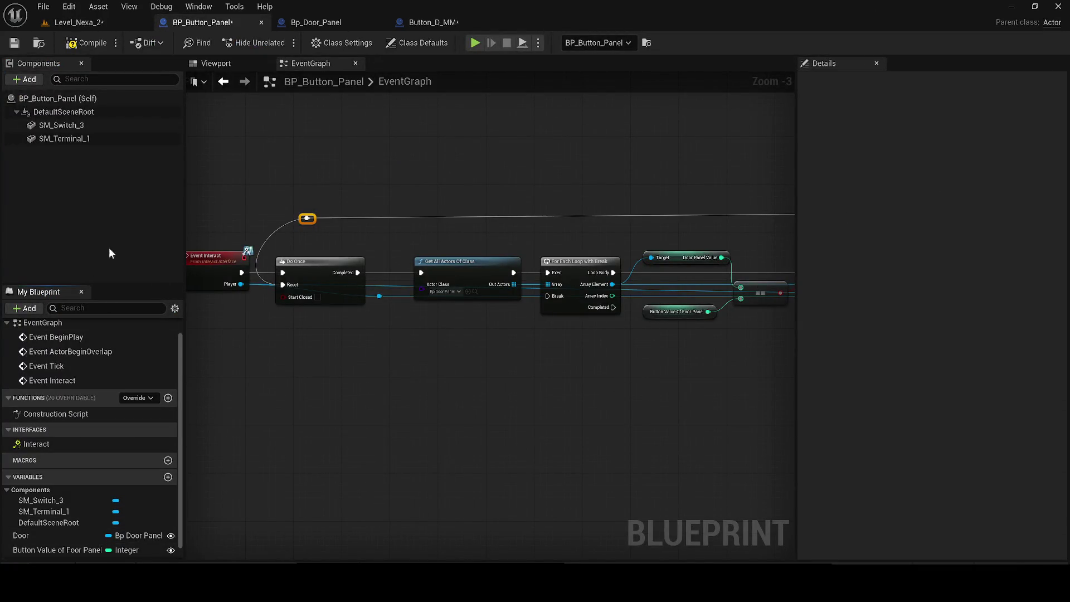
click(87, 43)
click(14, 43)
Set the placed button panel's Button Value Of Foor Panel to 50 and save the level
click(78, 22)
click(966, 492)
text(50)
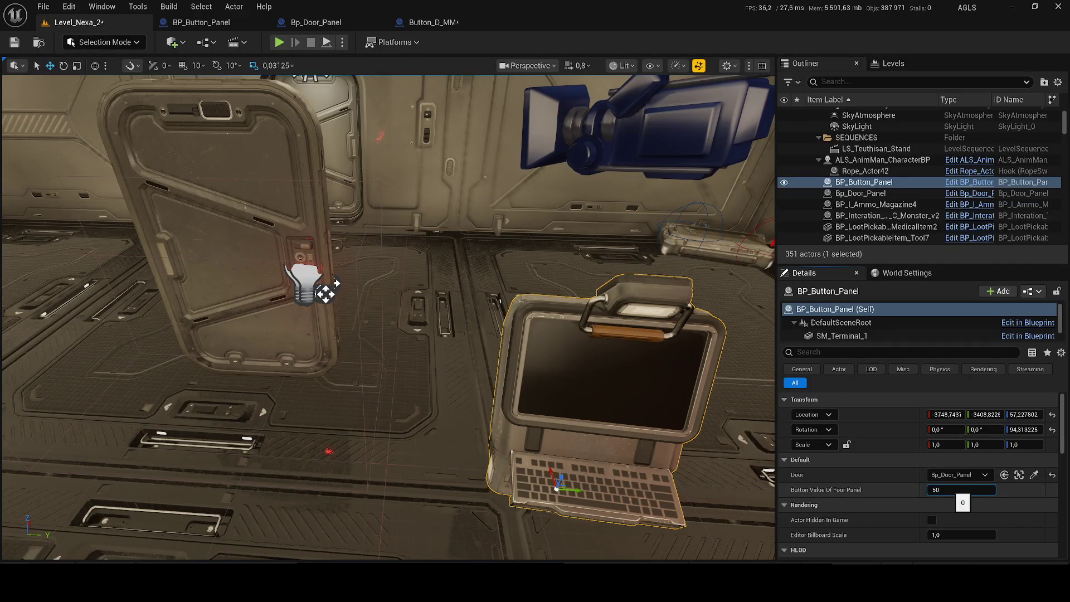
key(Return)
click(15, 43)
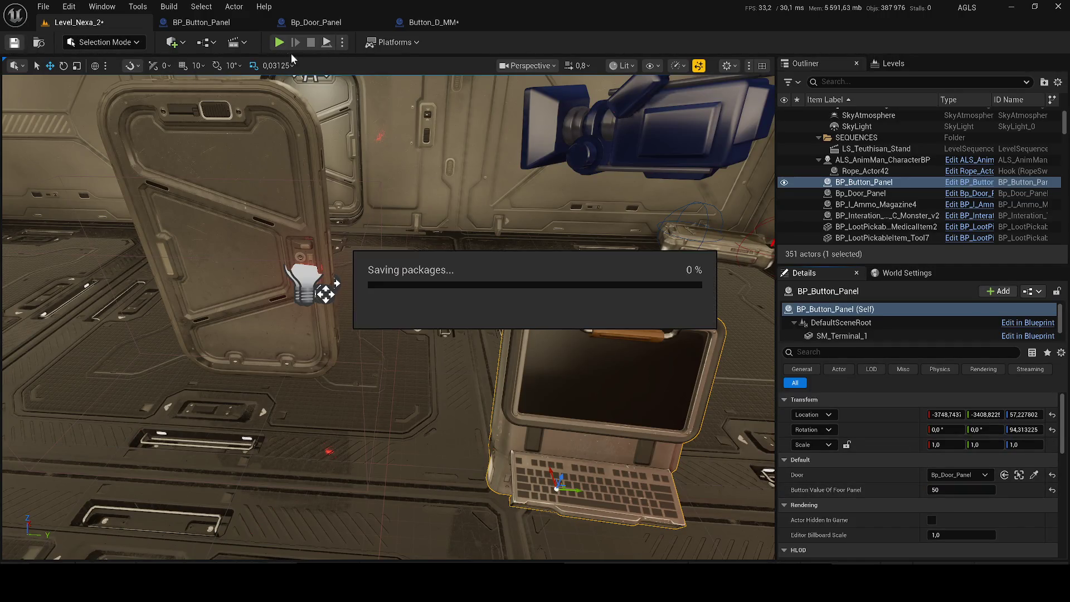
key(alt+p)
click(629, 317)
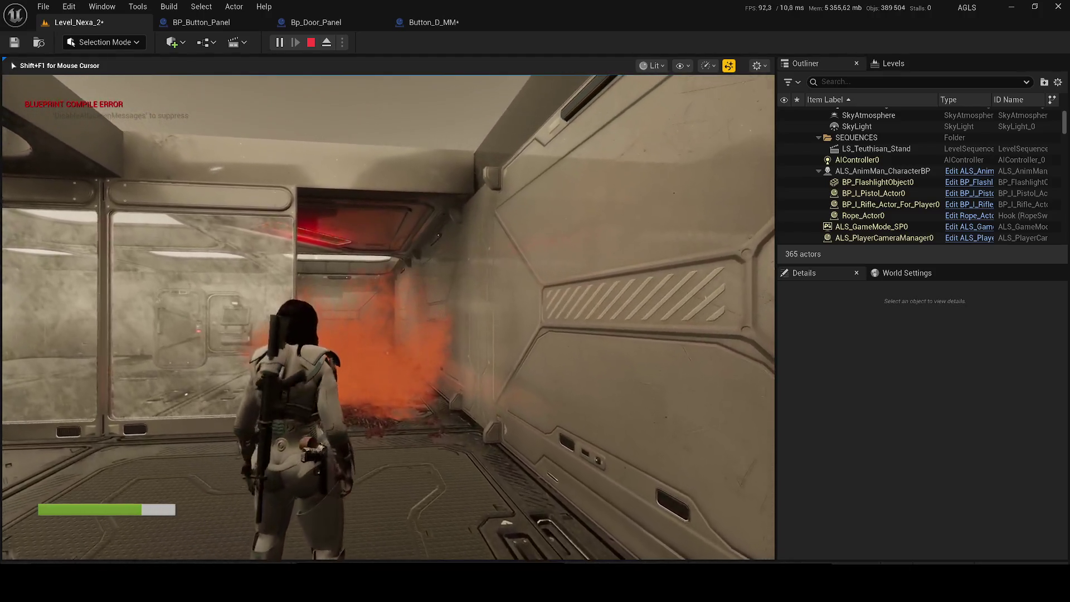
key(w)
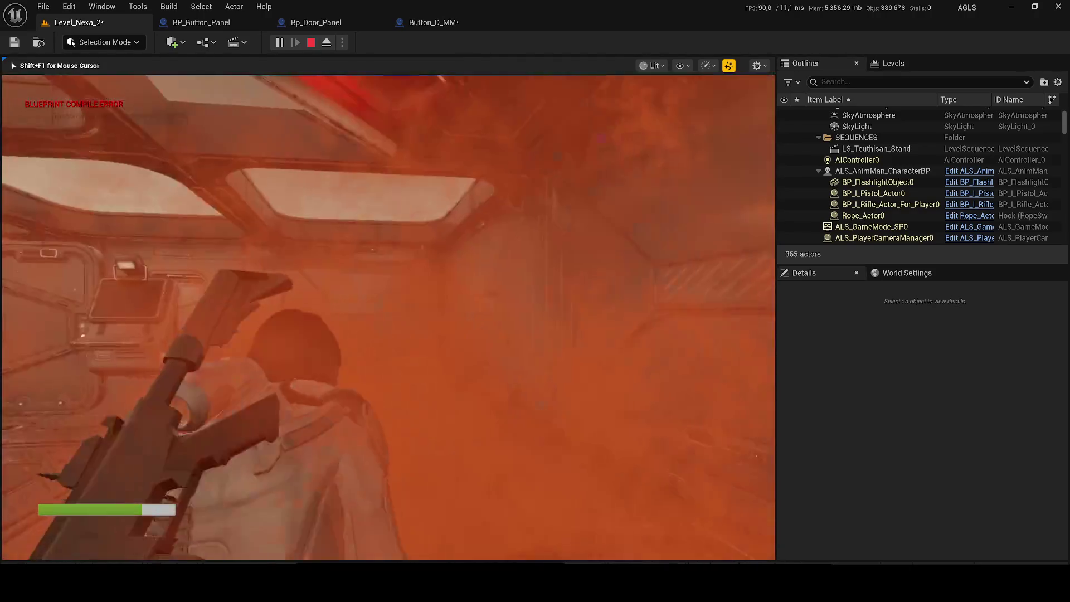
key(a)
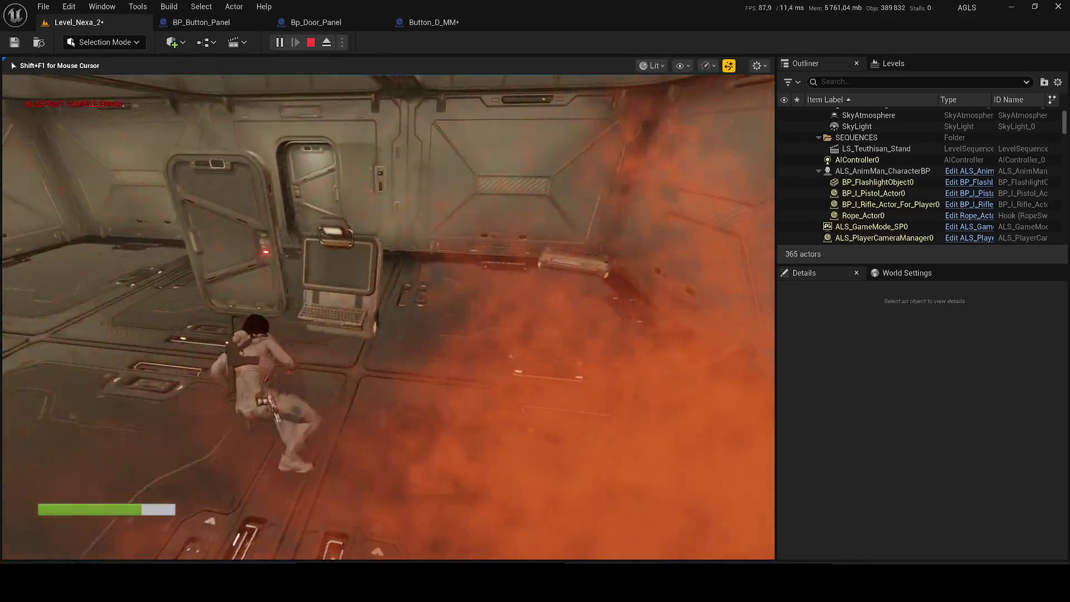
key(w)
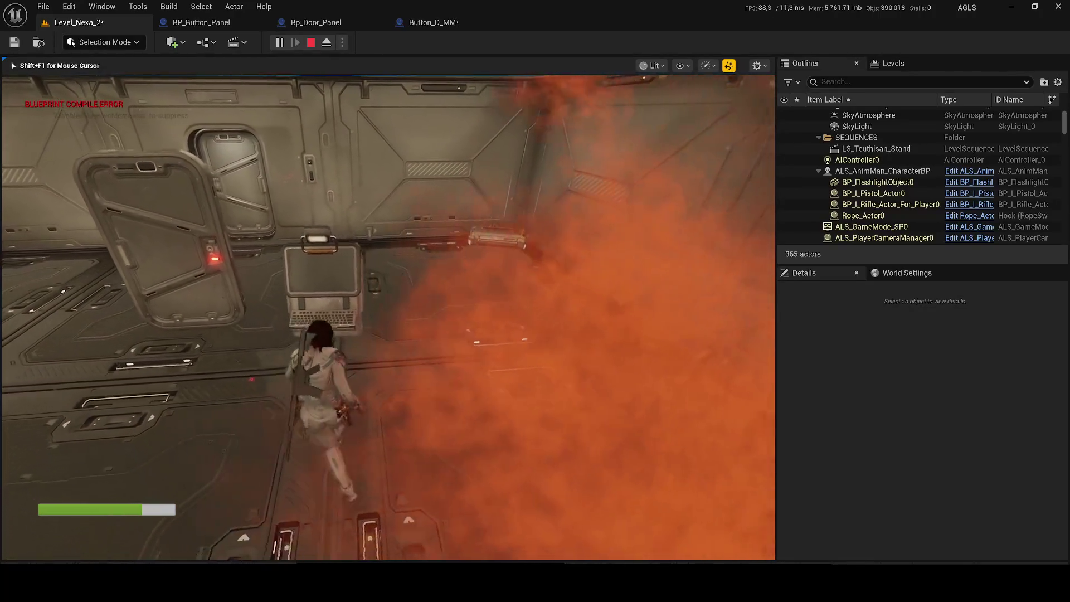
key(a)
key(w)
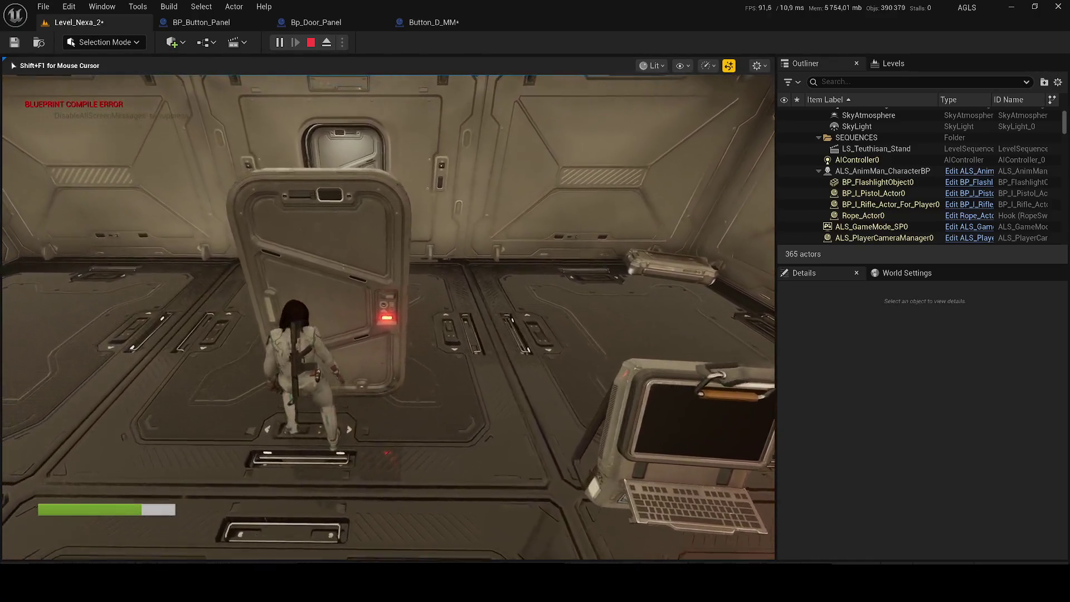
key(Escape)
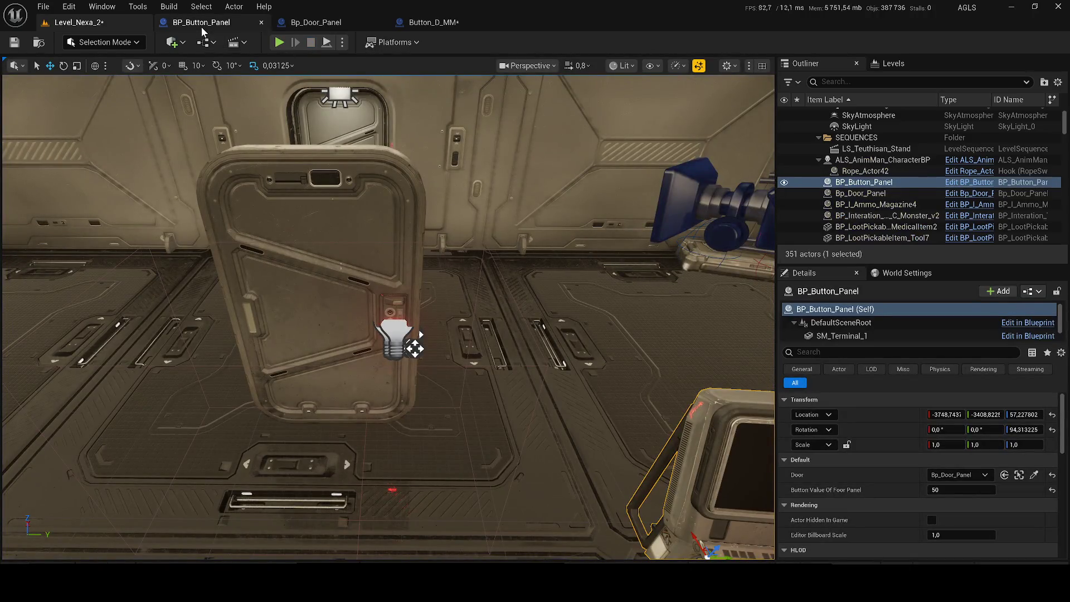
Review Bp_Door_Panel's event graph and Button_D_MM's viewport and event graph
click(200, 22)
click(315, 25)
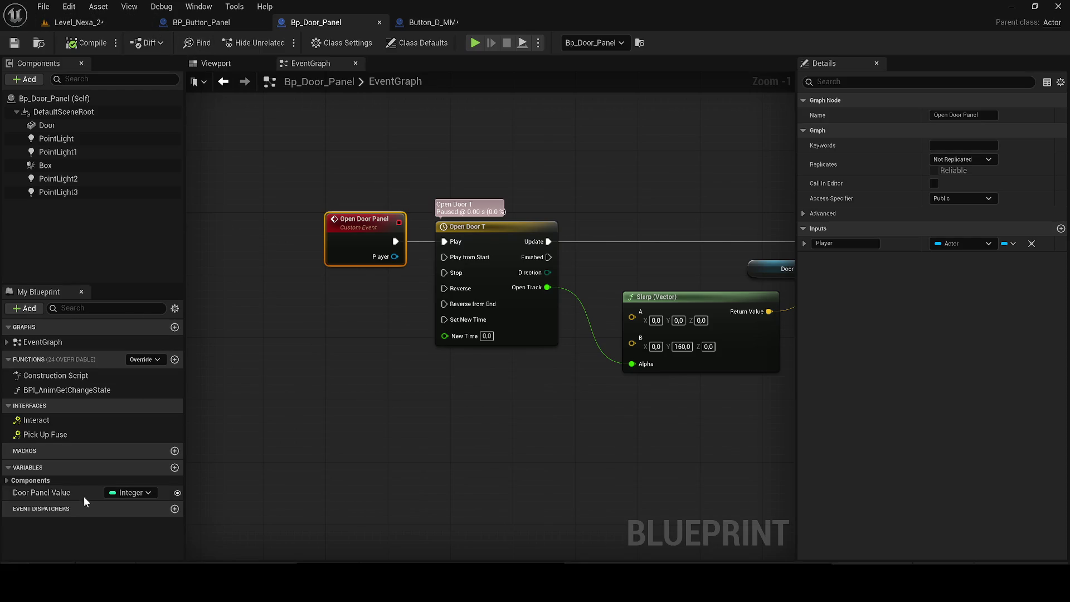
scroll(545, 310, down, 2)
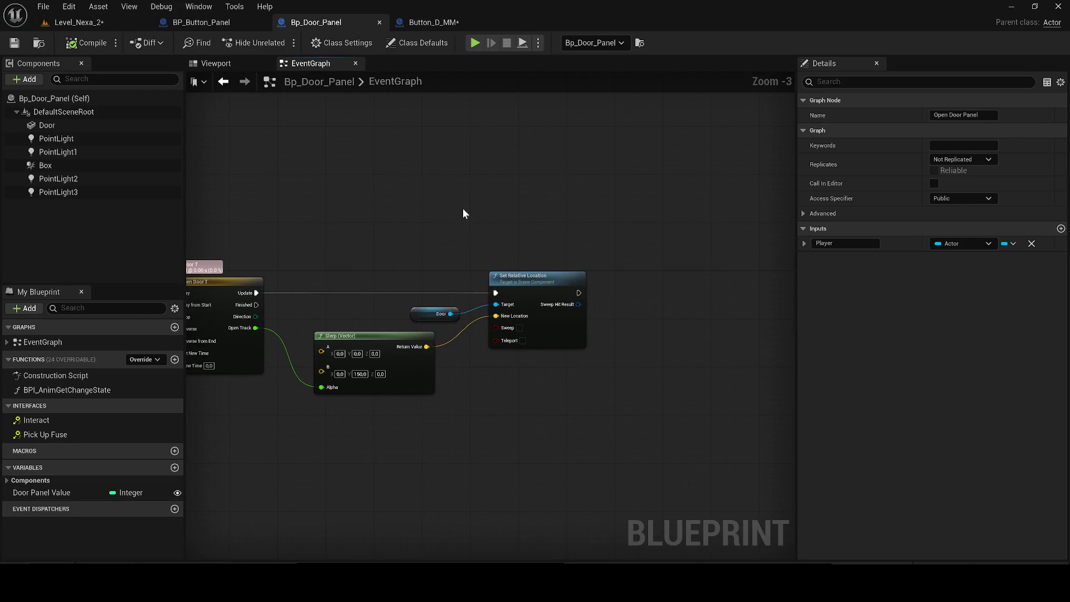
click(461, 27)
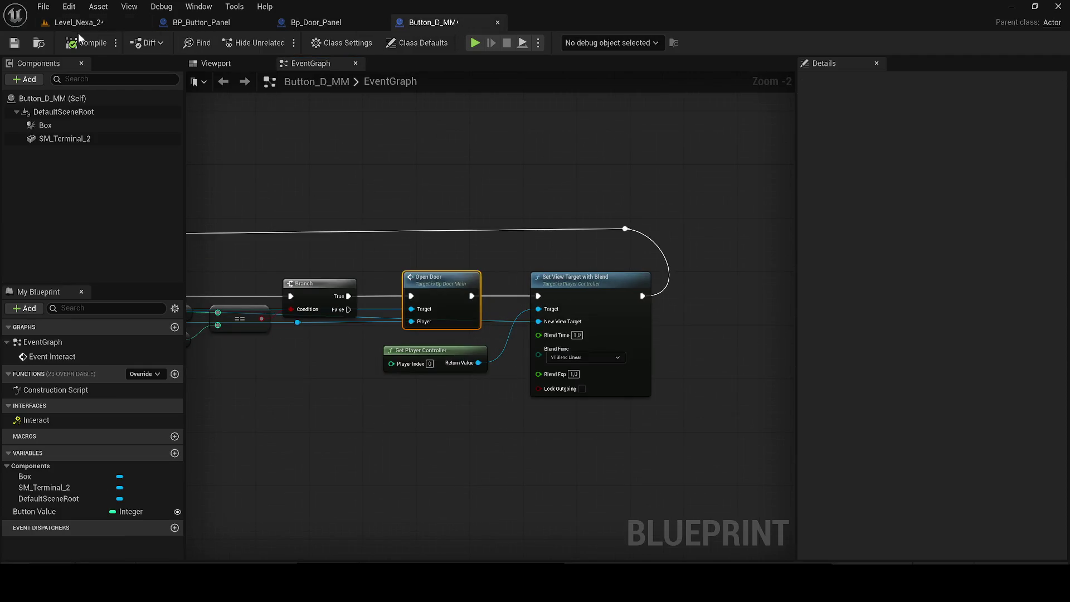
click(217, 64)
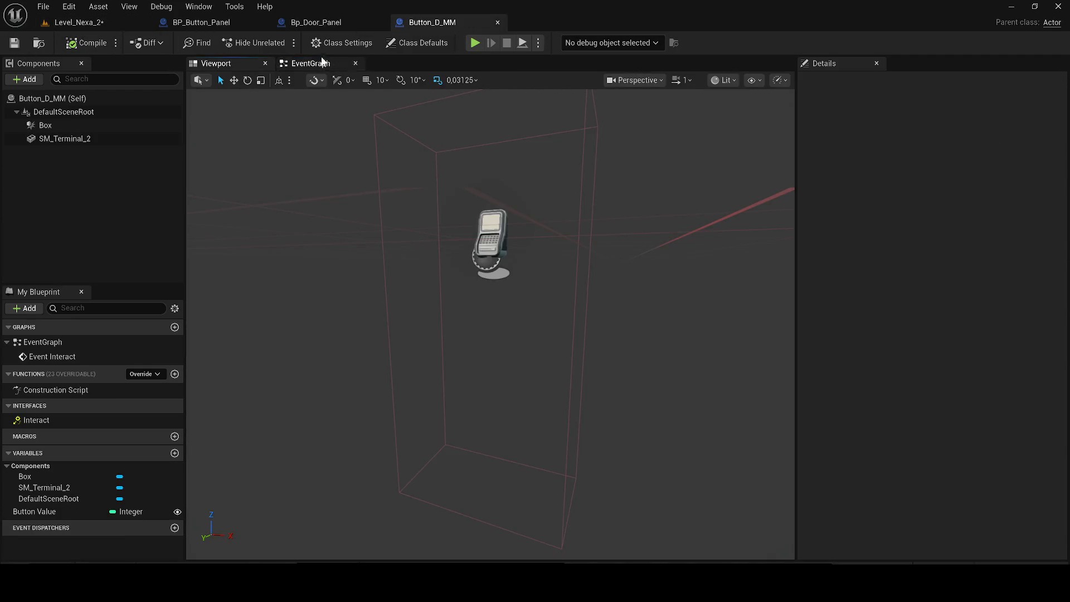
click(304, 63)
scroll(349, 226, down, 3)
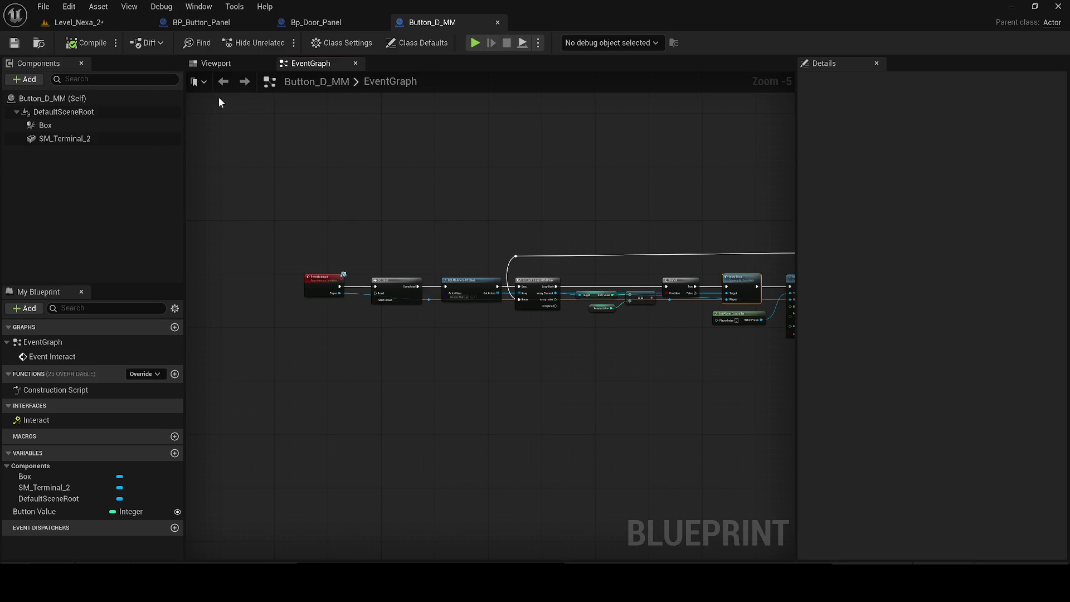
click(217, 65)
Show the 3D viewports of BP_Button_Panel and Bp_Door_Panel
click(170, 21)
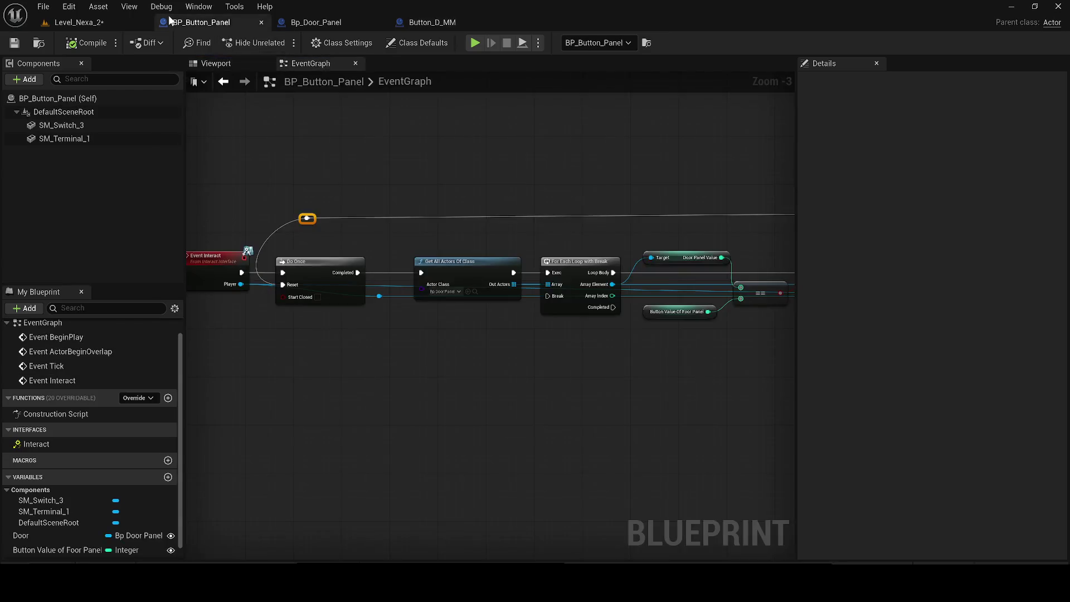
click(216, 63)
scroll(279, 204, down, 3)
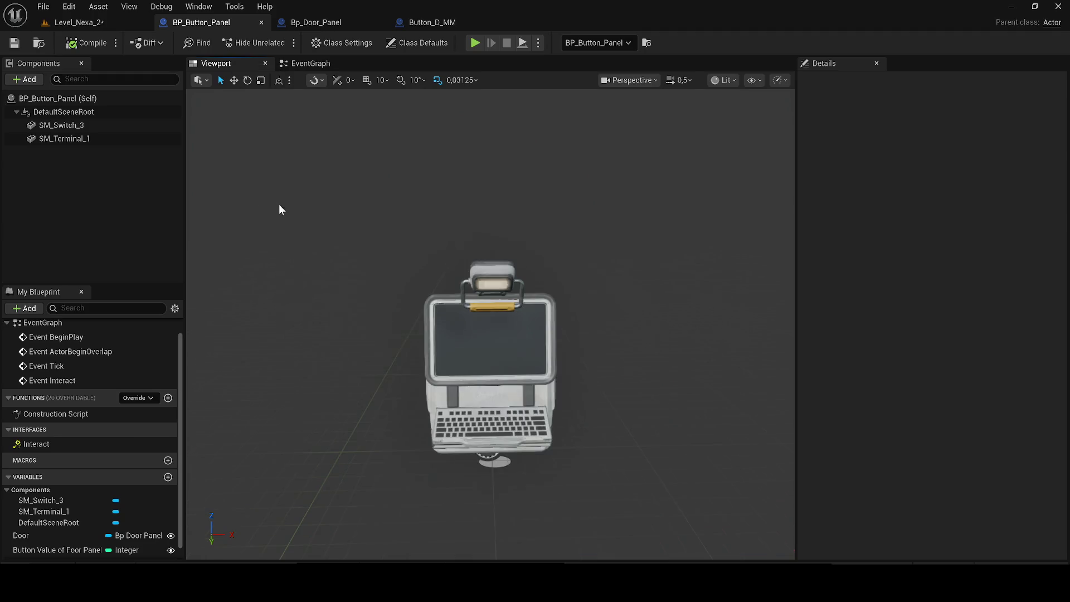
click(280, 23)
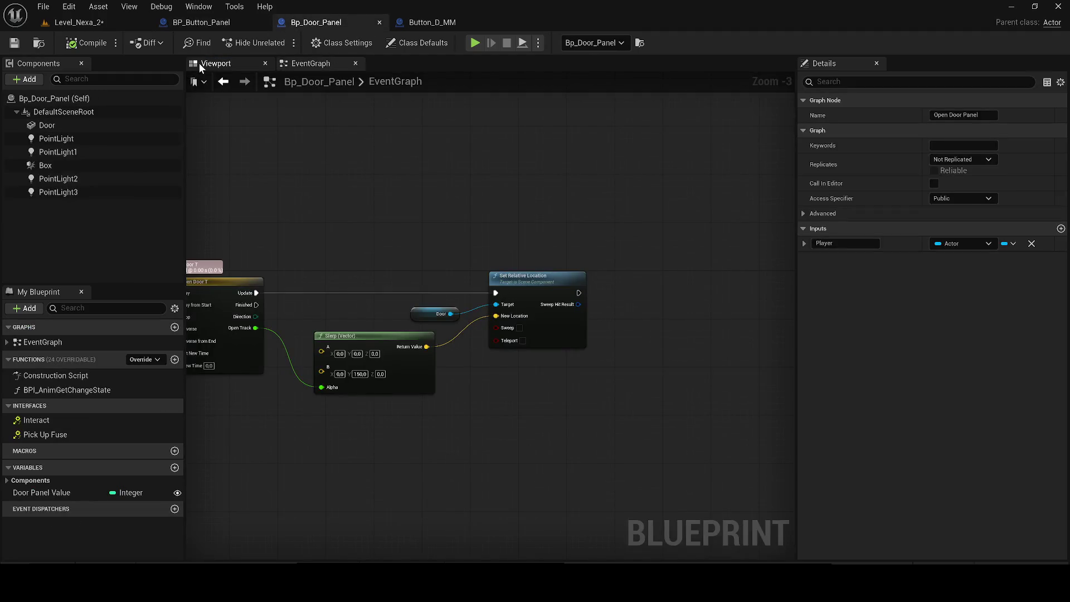
click(200, 63)
Delete the Box component from Bp_Door_Panel and recompile it
click(45, 165)
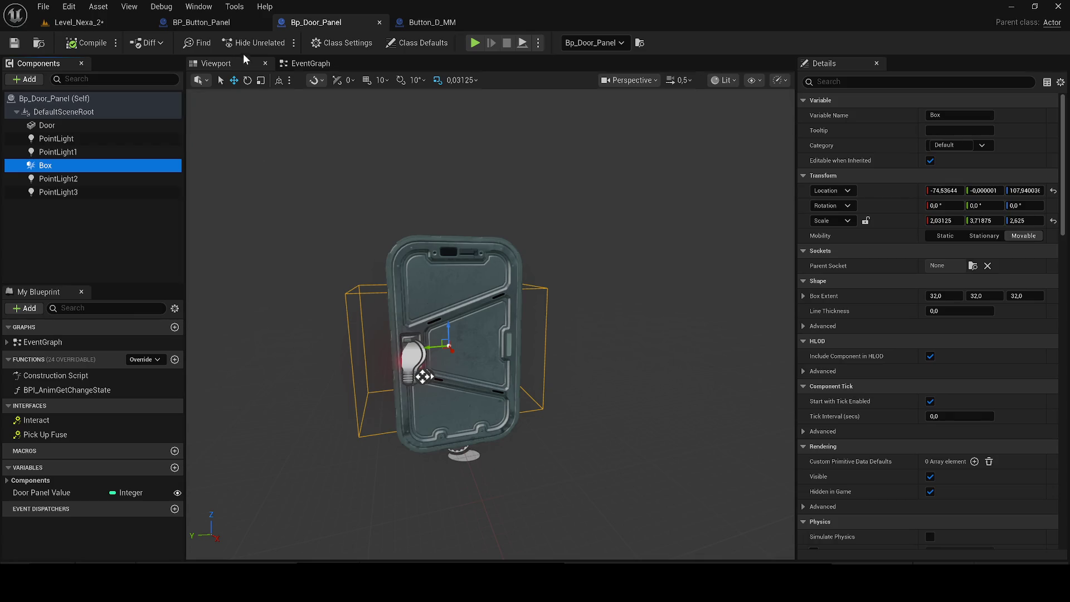
key(Delete)
click(295, 63)
click(87, 43)
scroll(579, 291, down, 1)
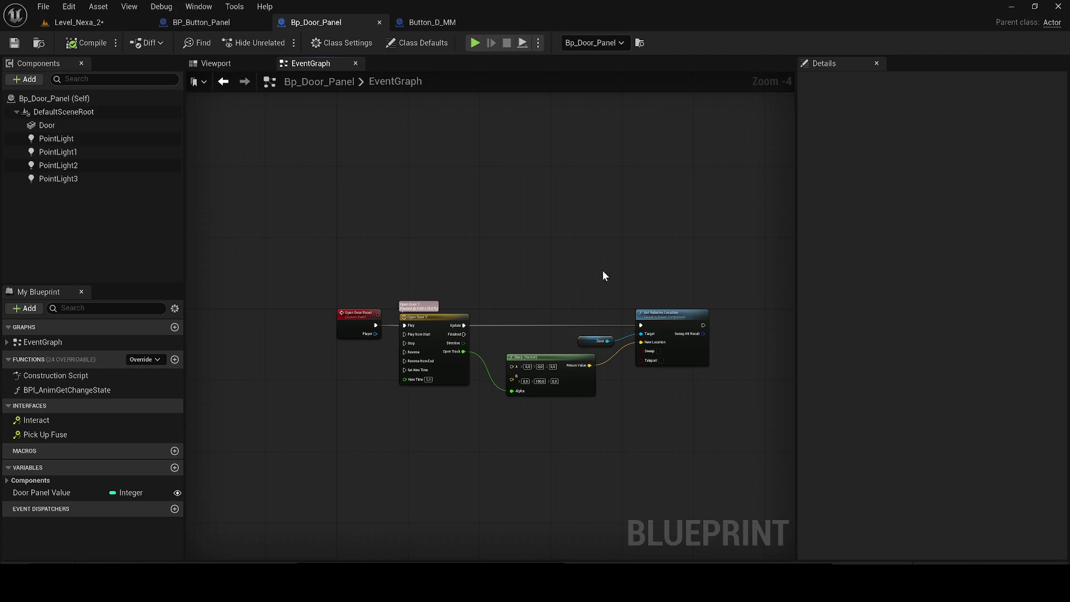
Copy Button_D_MM's Box component and paste it into BP_Button_Panel's components
click(432, 22)
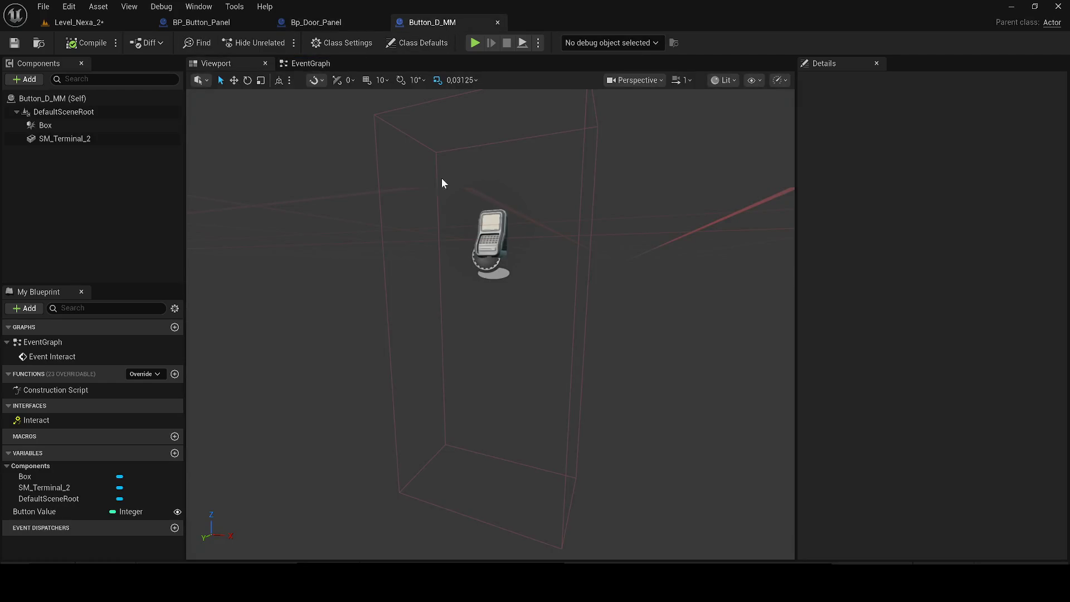
click(490, 212)
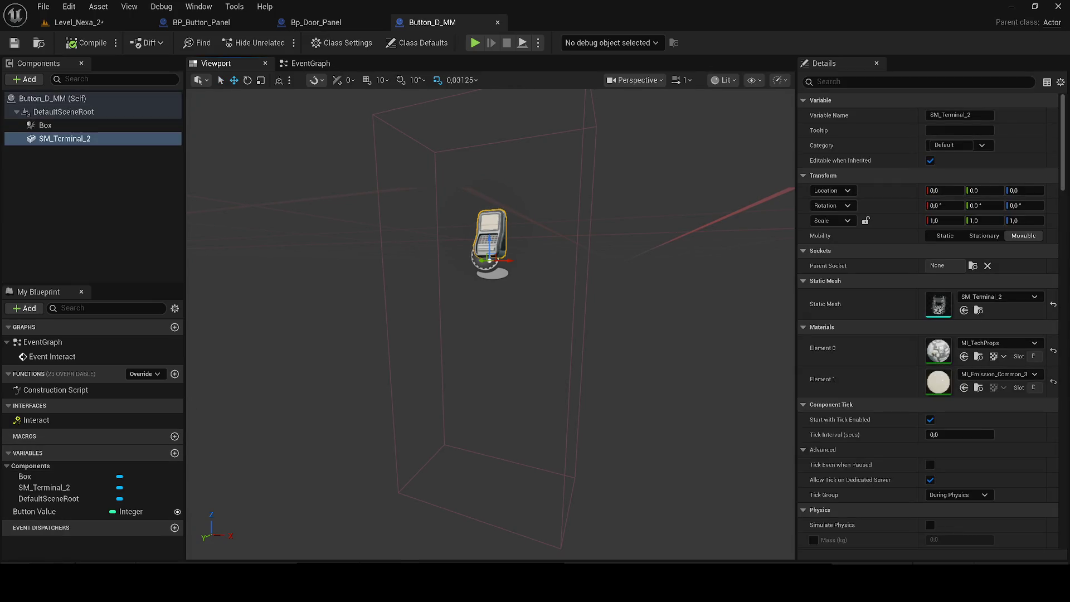
click(49, 564)
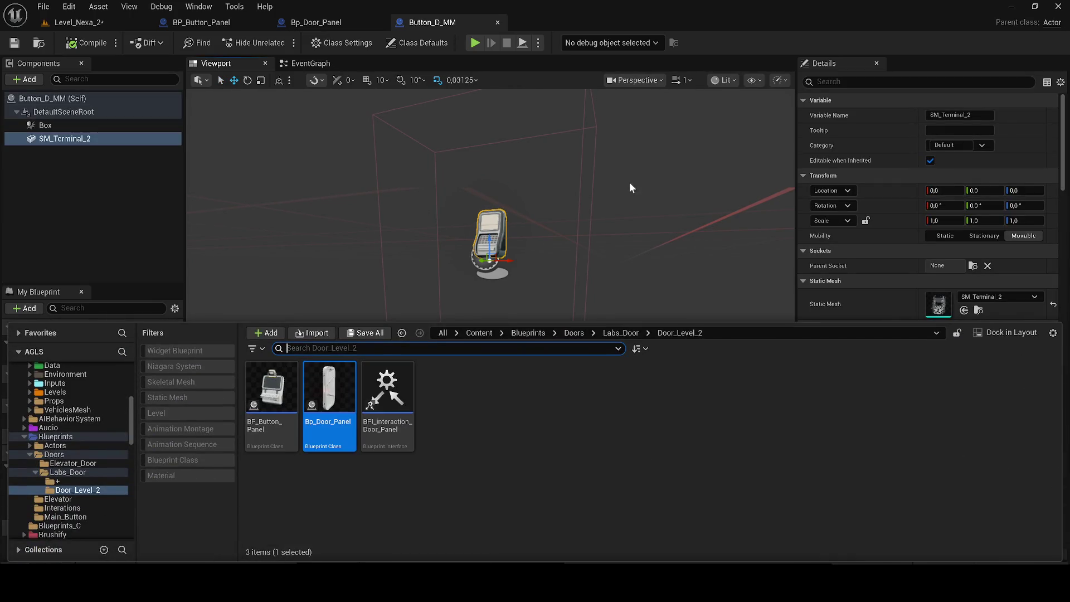
click(92, 173)
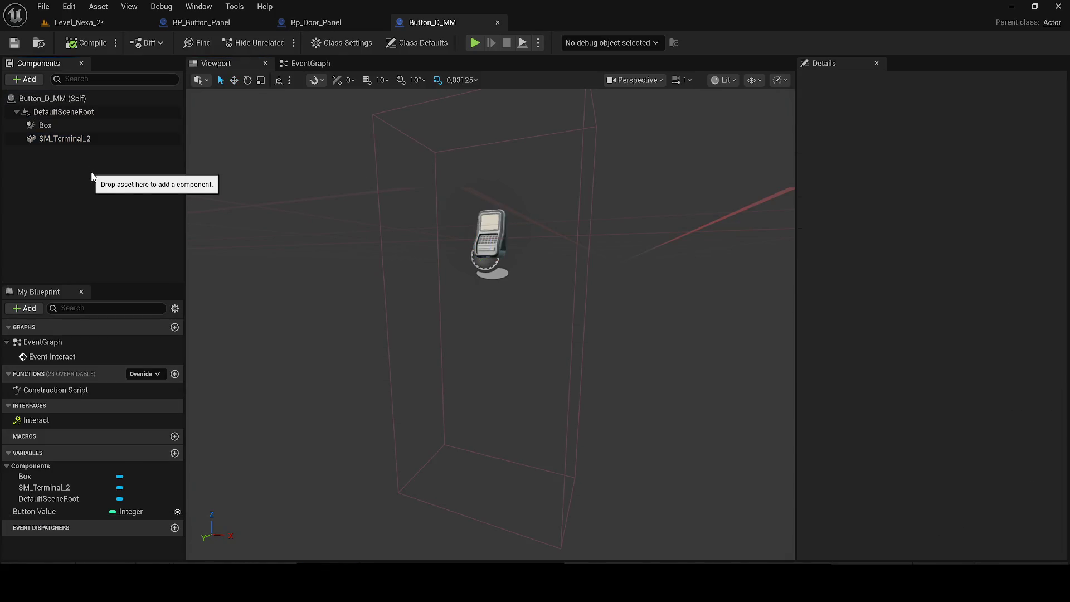
click(34, 125)
click(282, 27)
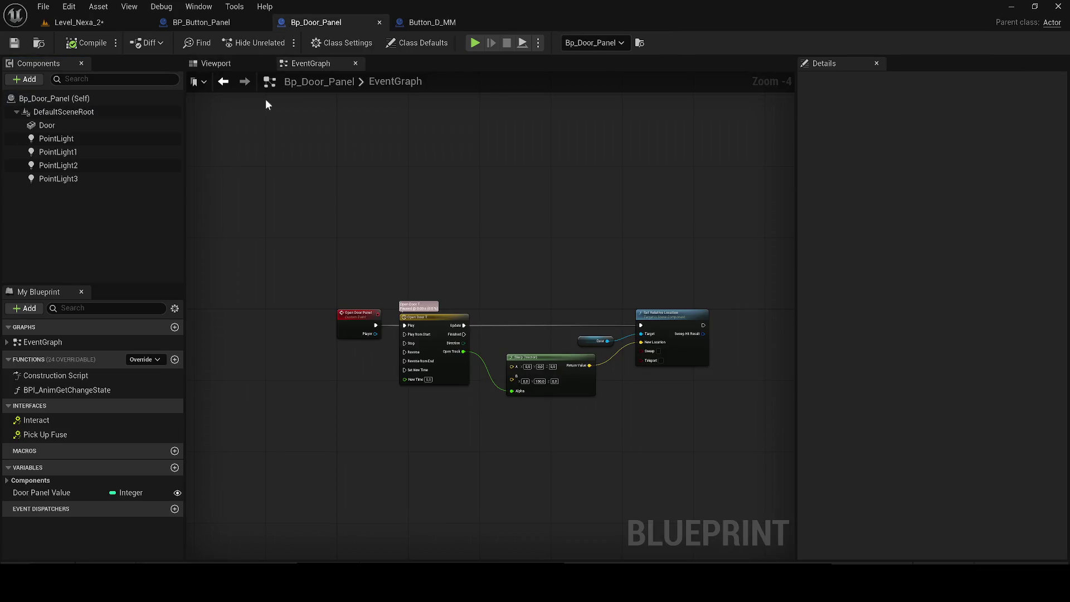
click(216, 63)
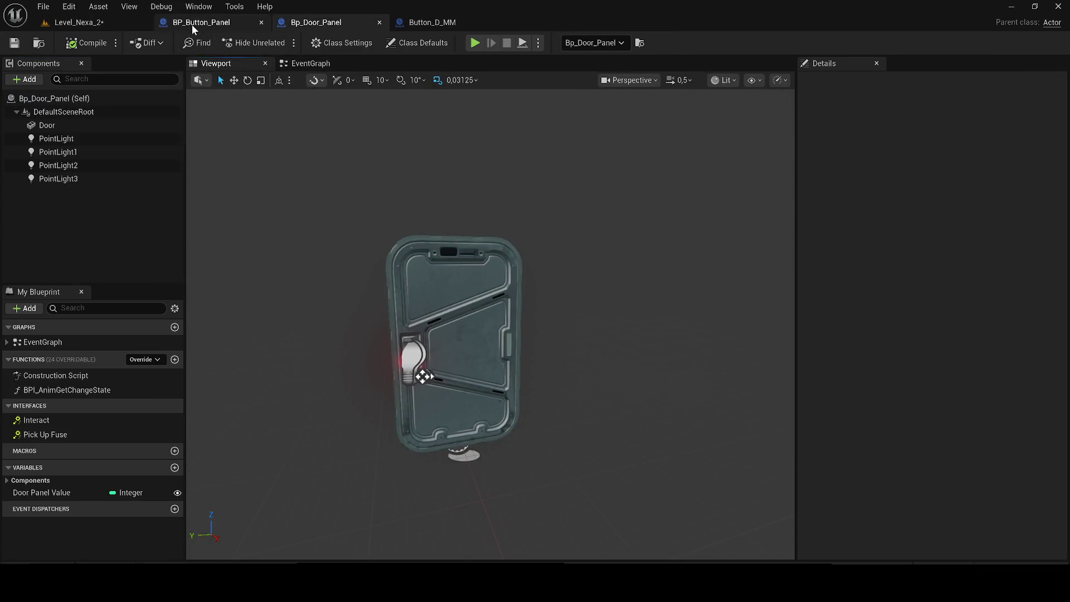
drag(192, 25, 303, 29)
click(91, 167)
key(ctrl+v)
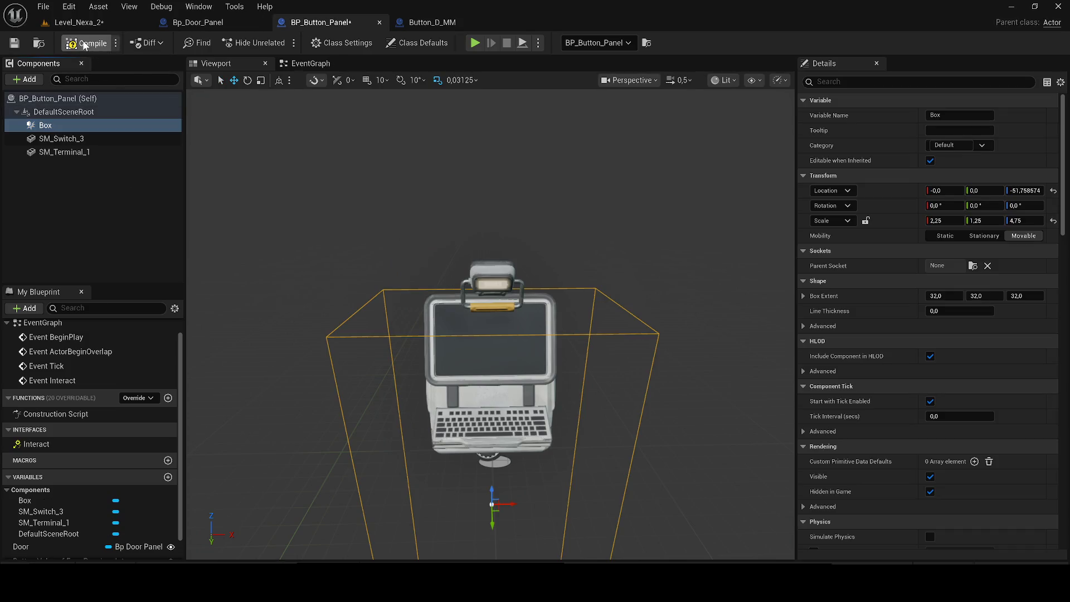
Save BP_Button_Panel, play Level_Nexa_2 despite compile errors, then stop and select the door panel
click(13, 44)
click(76, 22)
key(alt+p)
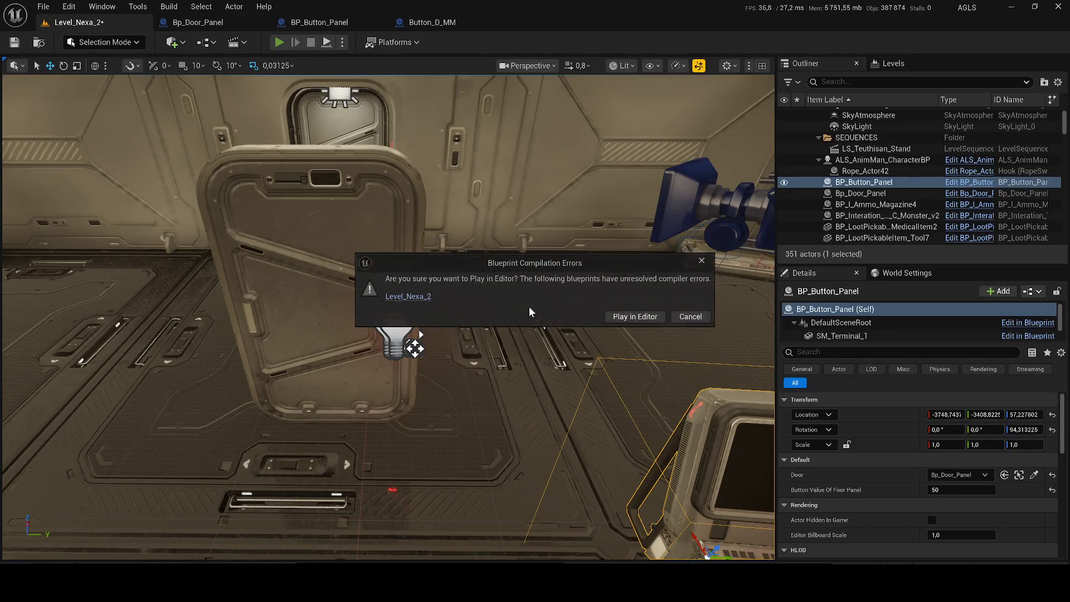
click(614, 316)
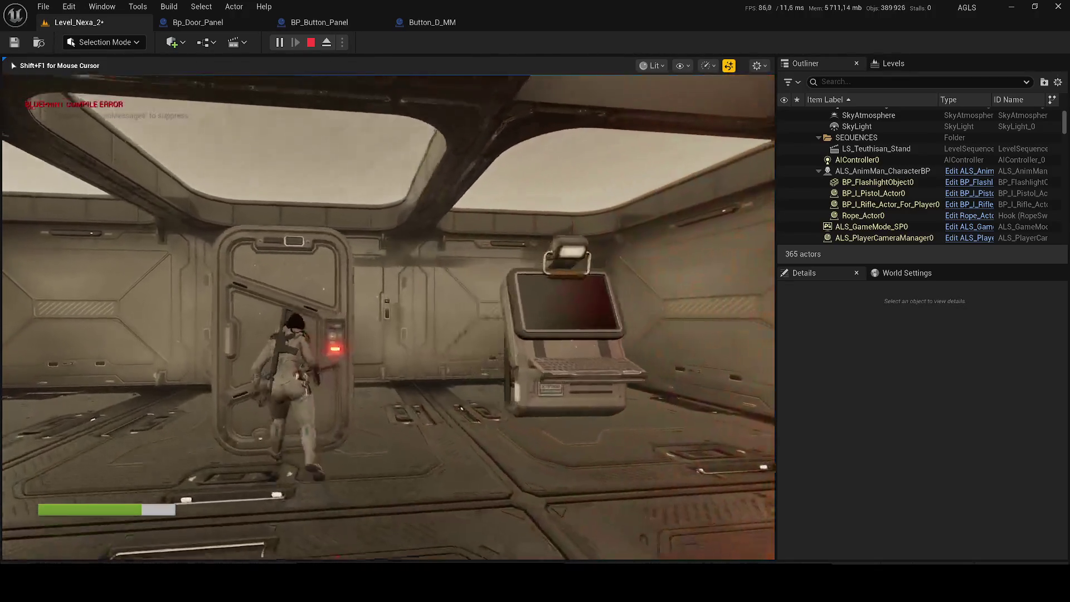
key(Escape)
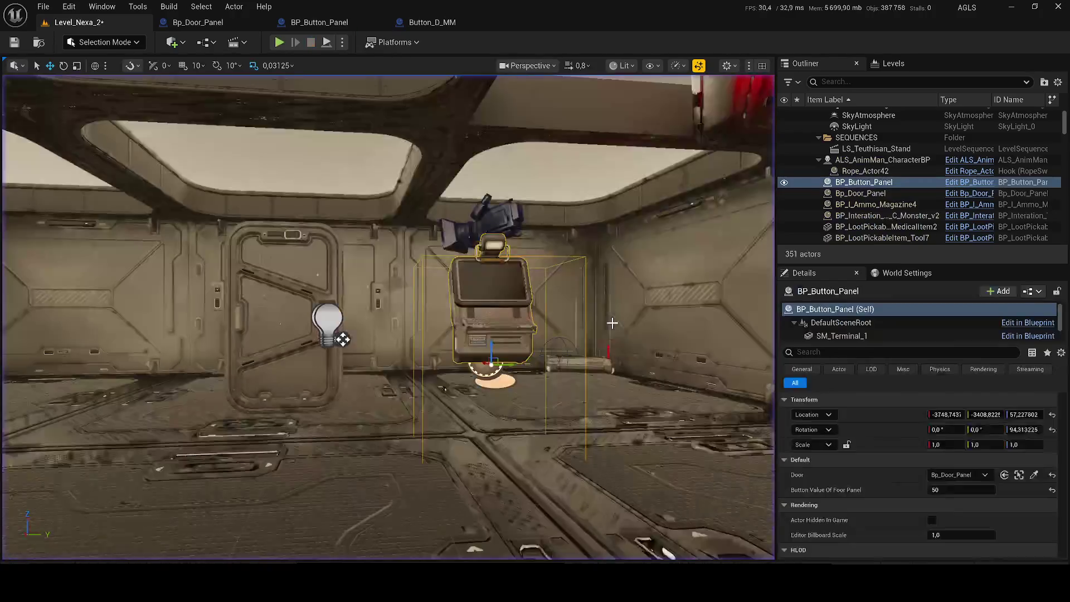
click(283, 285)
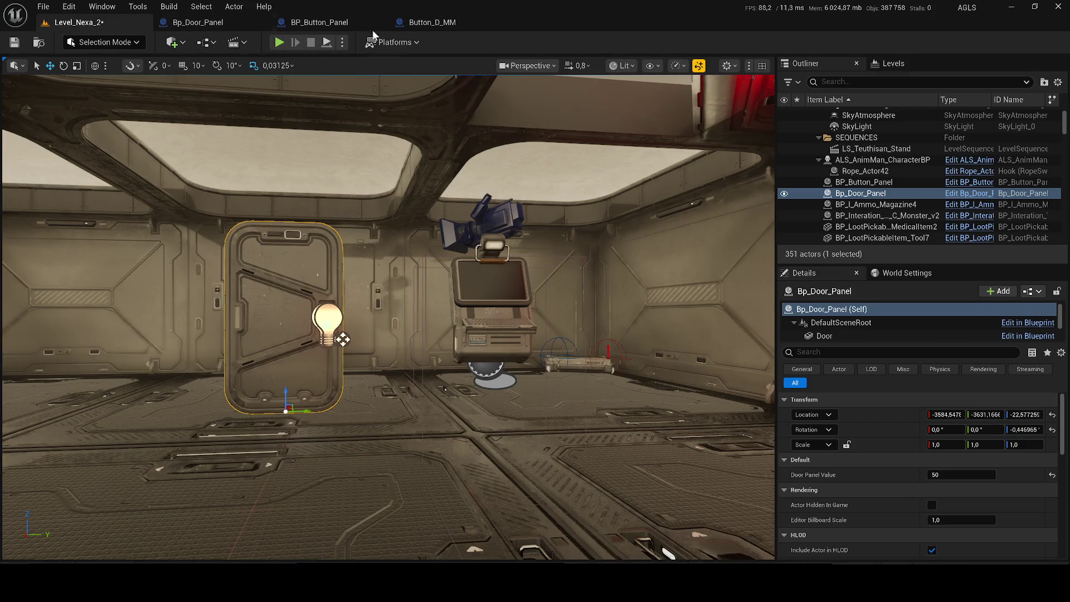
Open Bp_Door_Main from the Doors folder, dock its EventGraph, and inspect the Open Door event
key(ctrl+b)
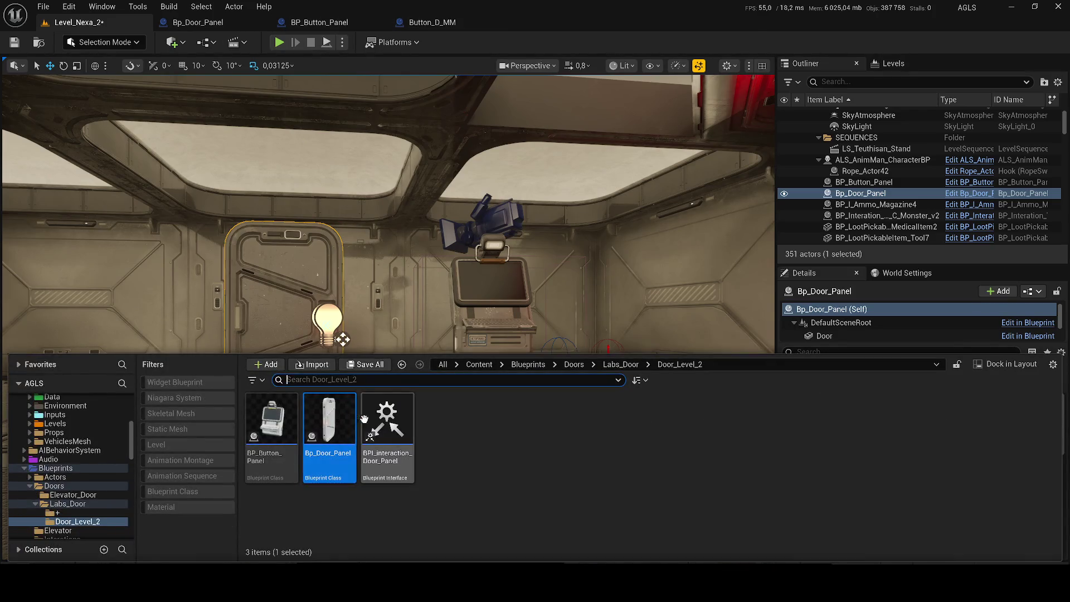
click(574, 364)
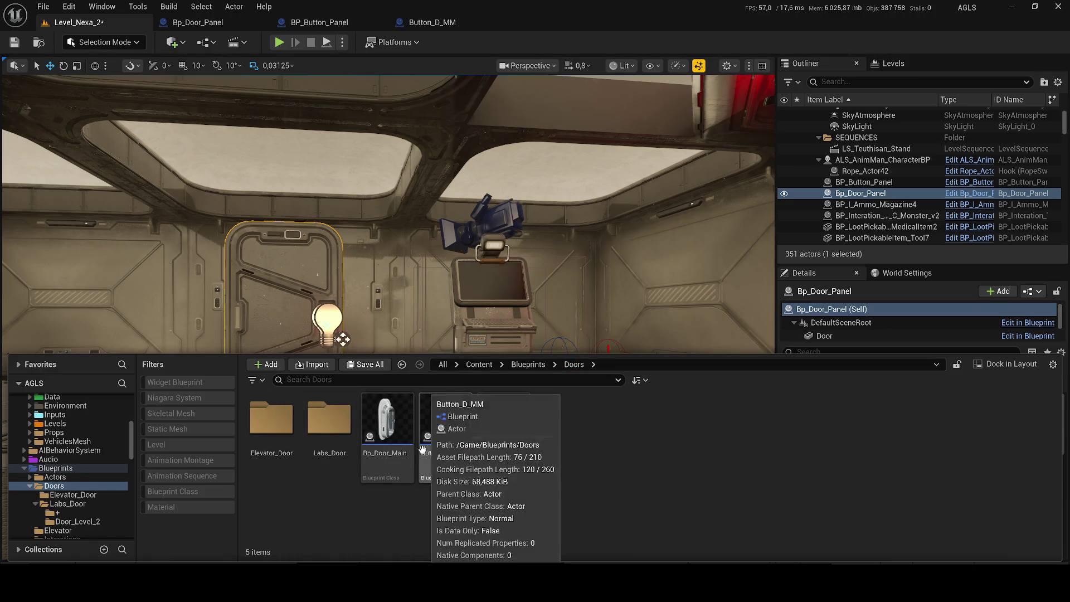
double_click(385, 429)
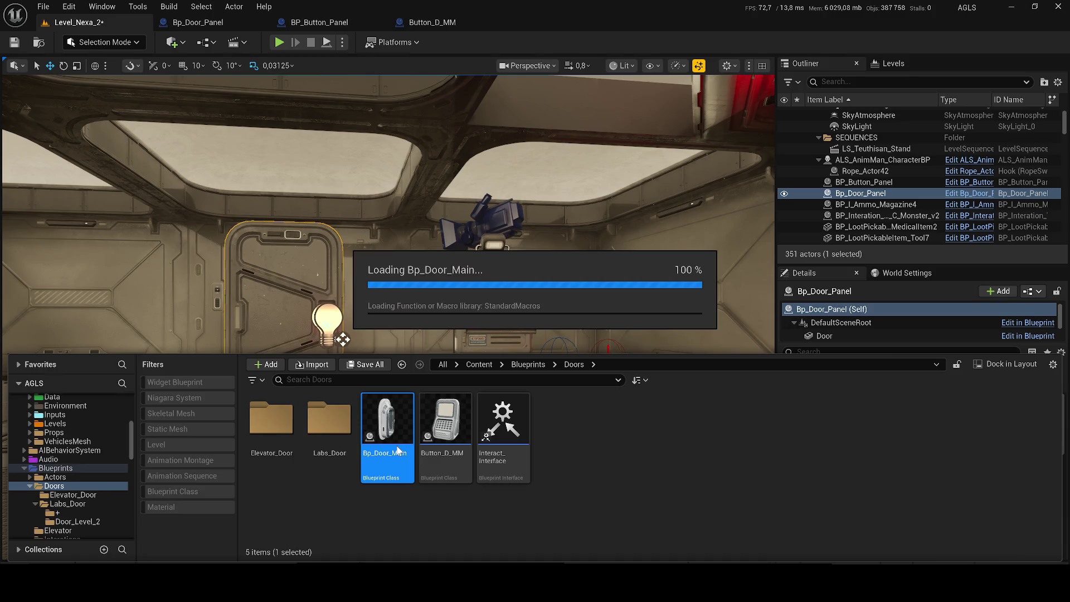
mouse_move(80, 417)
mouse_down()
mouse_move(390, 167)
mouse_move(312, 64)
mouse_up()
click(276, 223)
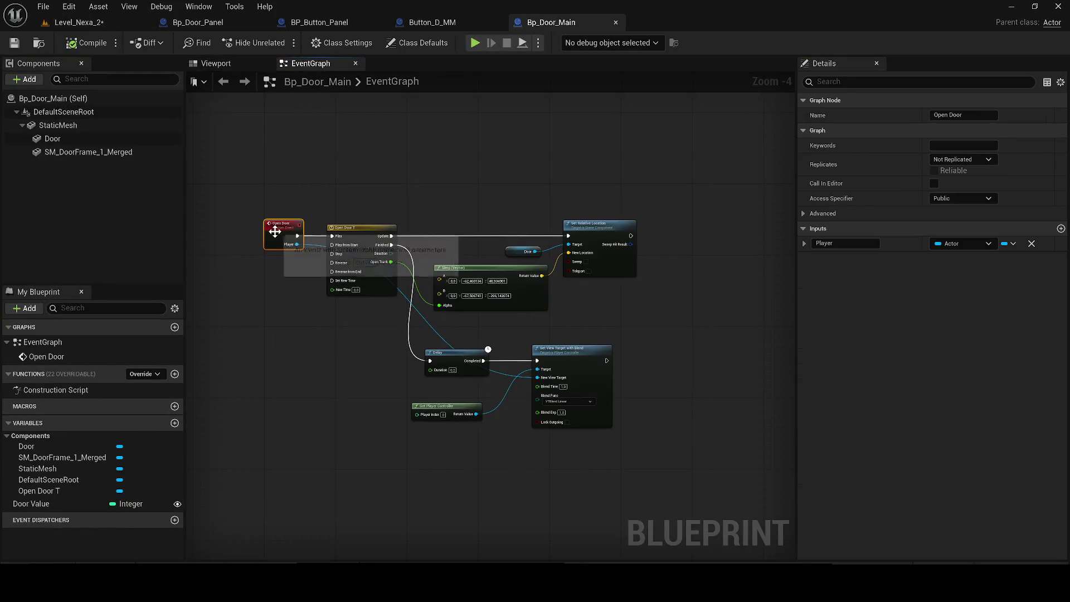
click(651, 353)
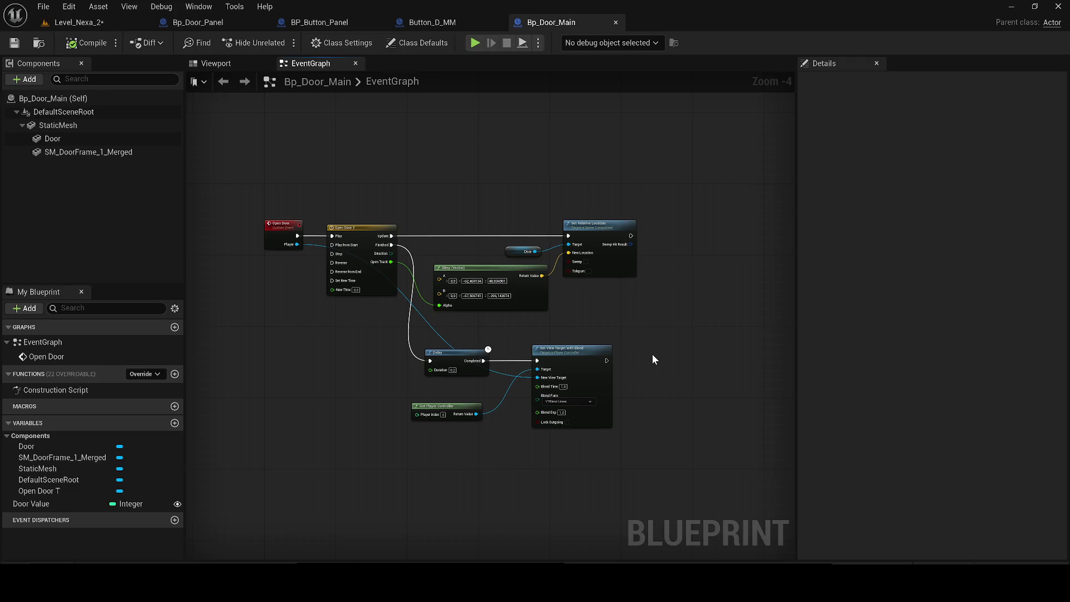
View the door mesh, recheck the Open Door node, then switch to BP_Button_Panel
click(218, 66)
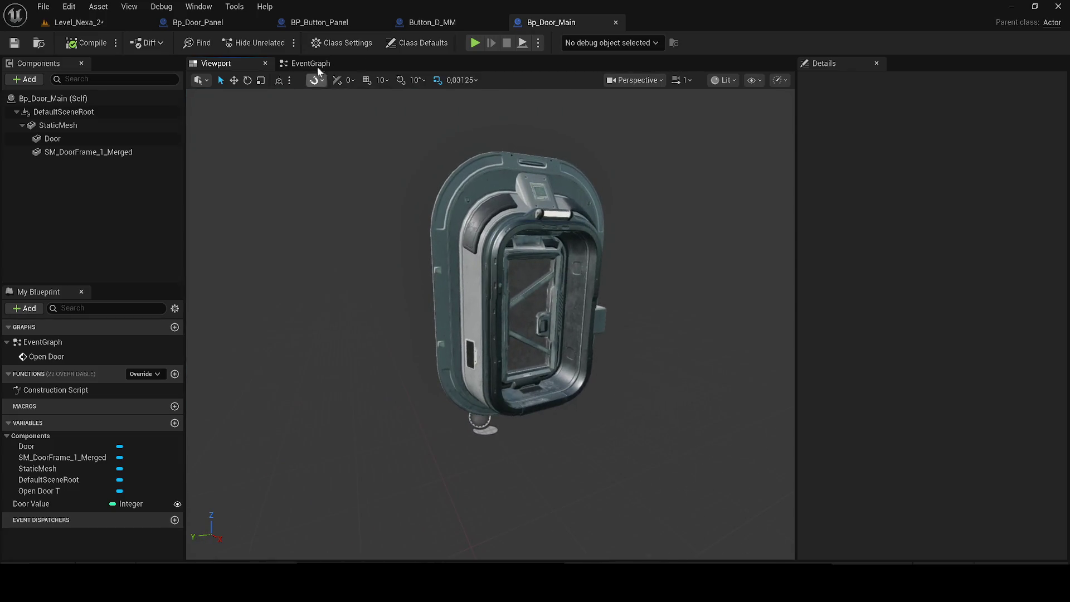
click(310, 63)
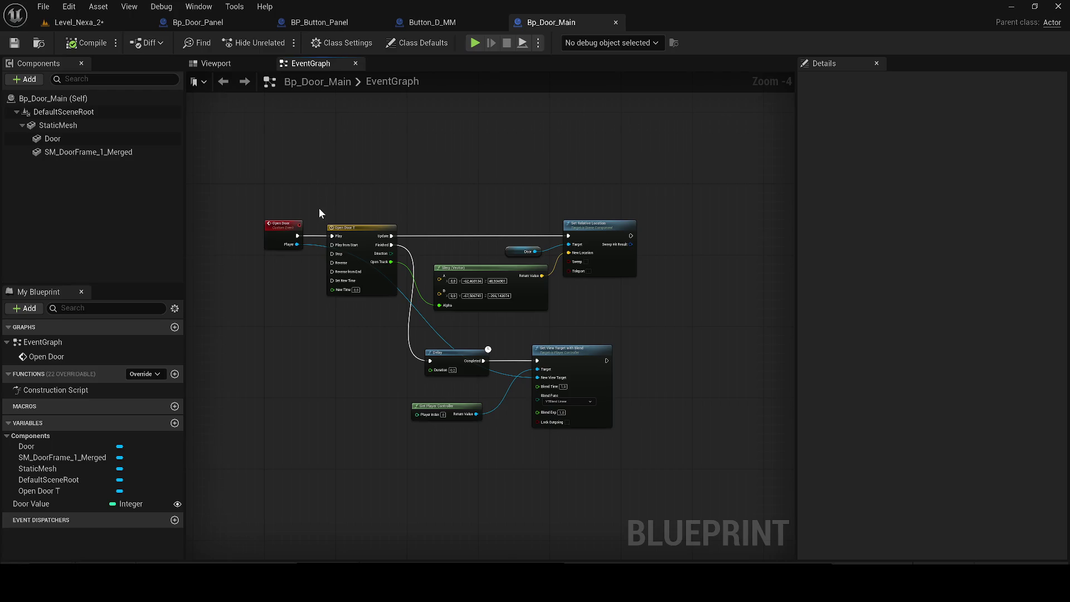
scroll(318, 208, up, 4)
click(239, 251)
click(568, 175)
scroll(569, 175, down, 4)
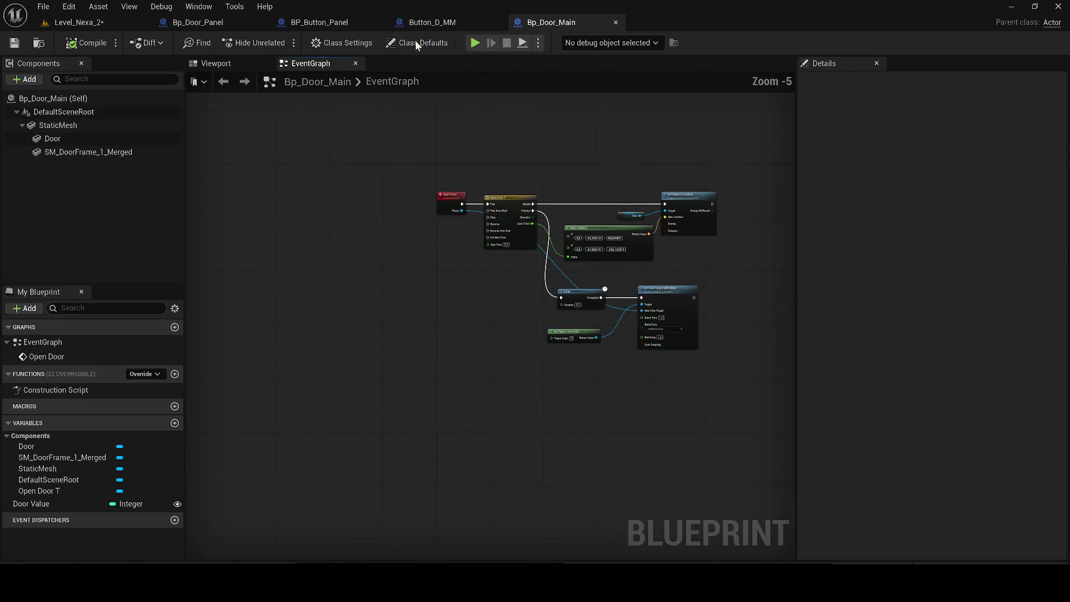
click(320, 22)
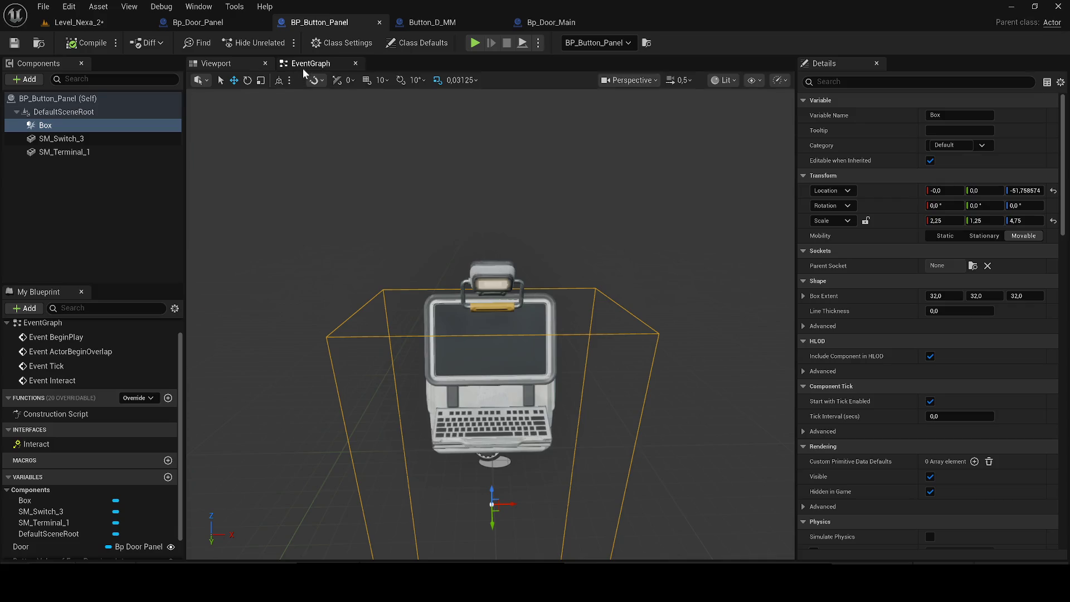
Show the node graphs of BP_Button_Panel and Bp_Door_Panel and check the Pick Up Fuse interface entry
click(306, 64)
click(202, 25)
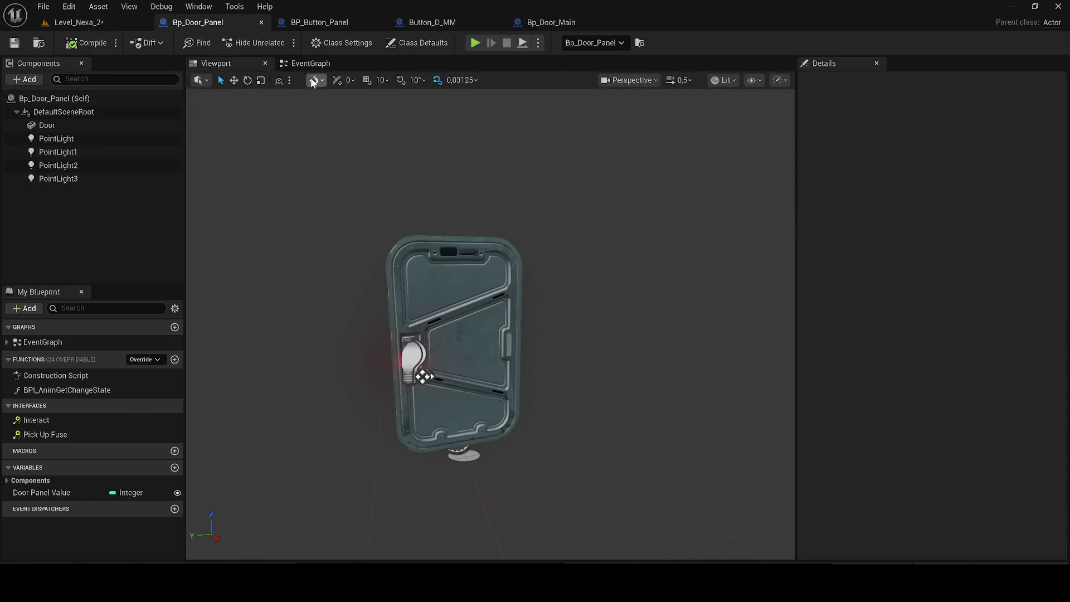
click(309, 64)
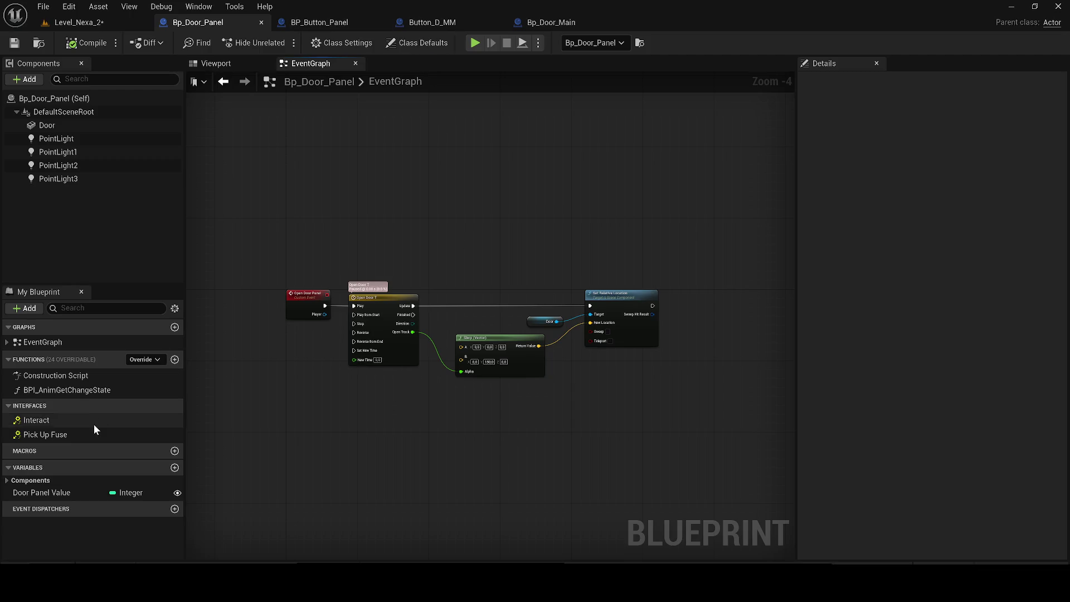
click(82, 434)
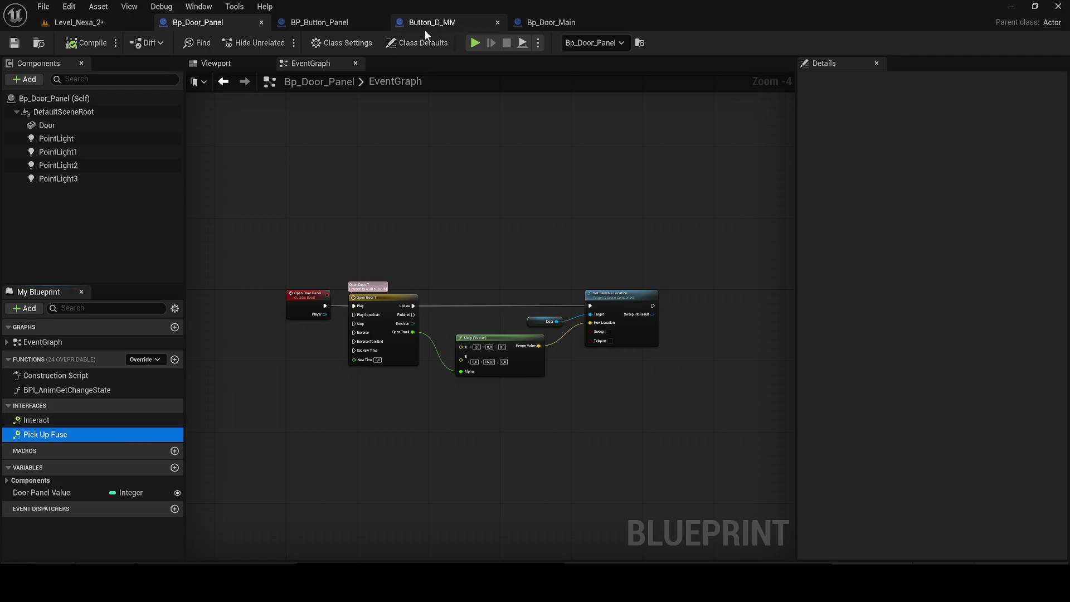
Remove BPI Door from Bp_Door_Panel's implemented interfaces, recompile, and return to BP_Button_Panel
click(345, 43)
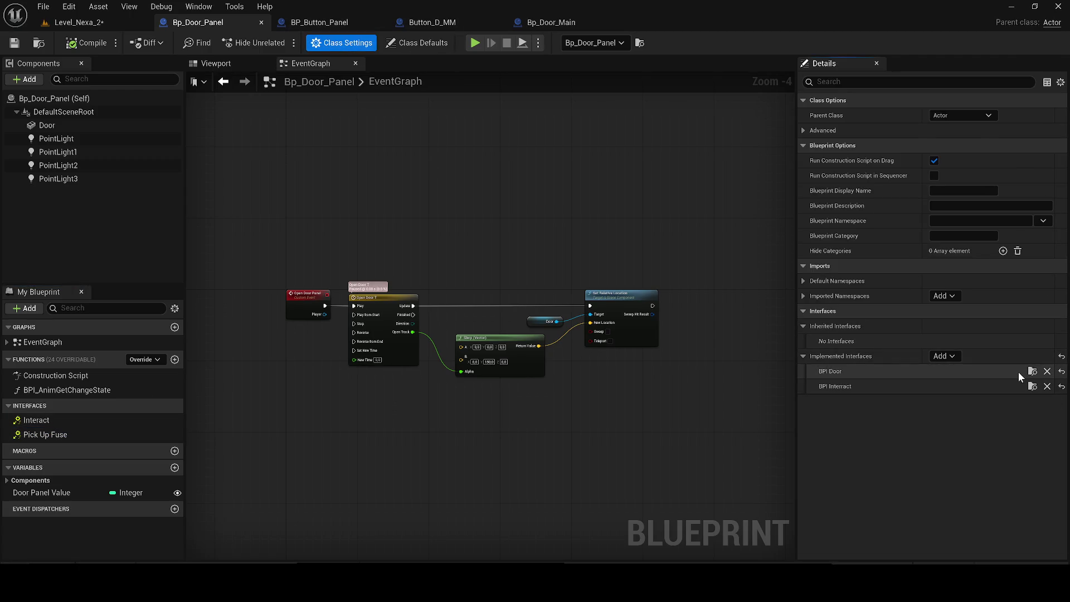
click(1048, 371)
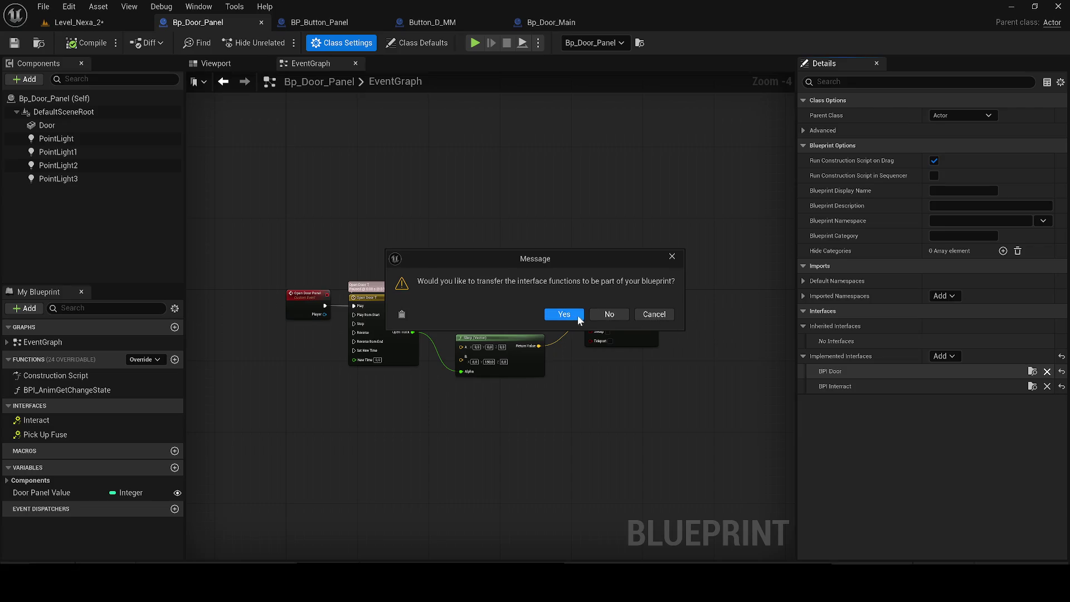
click(571, 314)
click(61, 44)
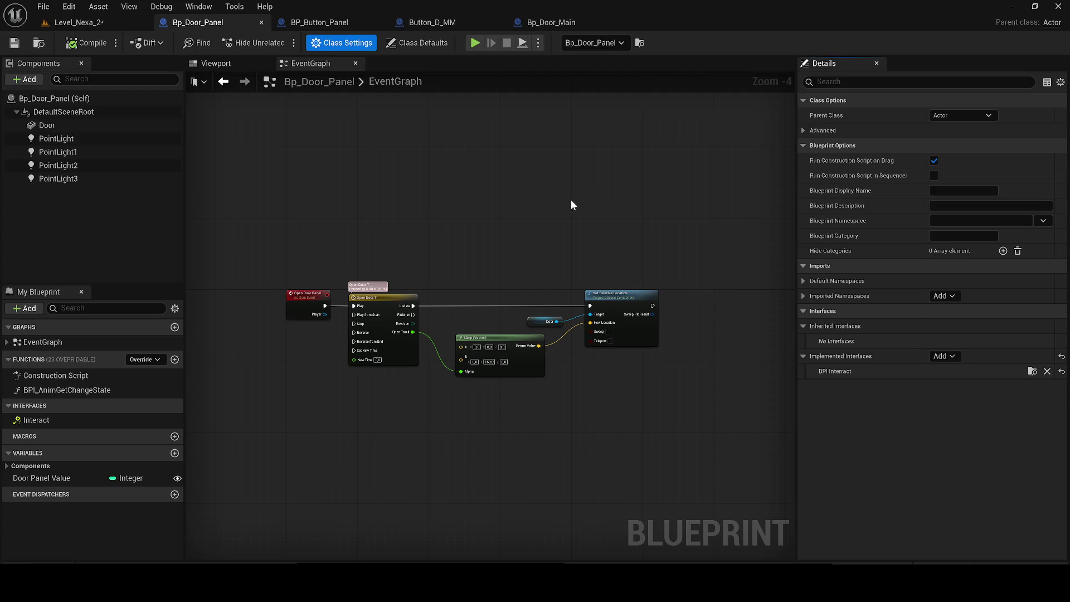
click(305, 22)
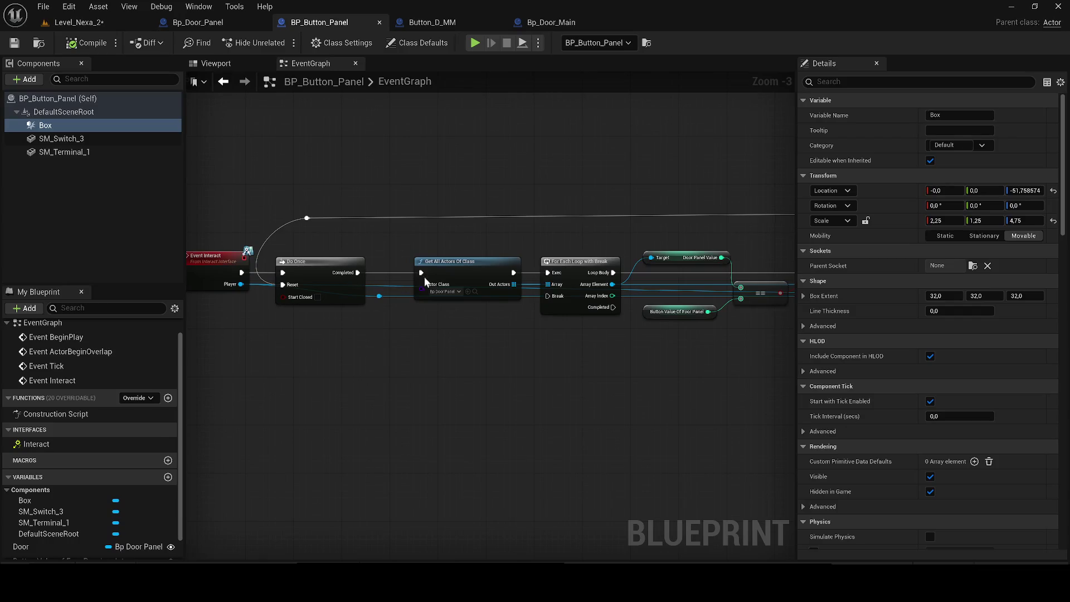
Compare BP_Button_Panel's graph against the Bp_Door_Main and Button_D_MM graphs
scroll(409, 280, up, 2)
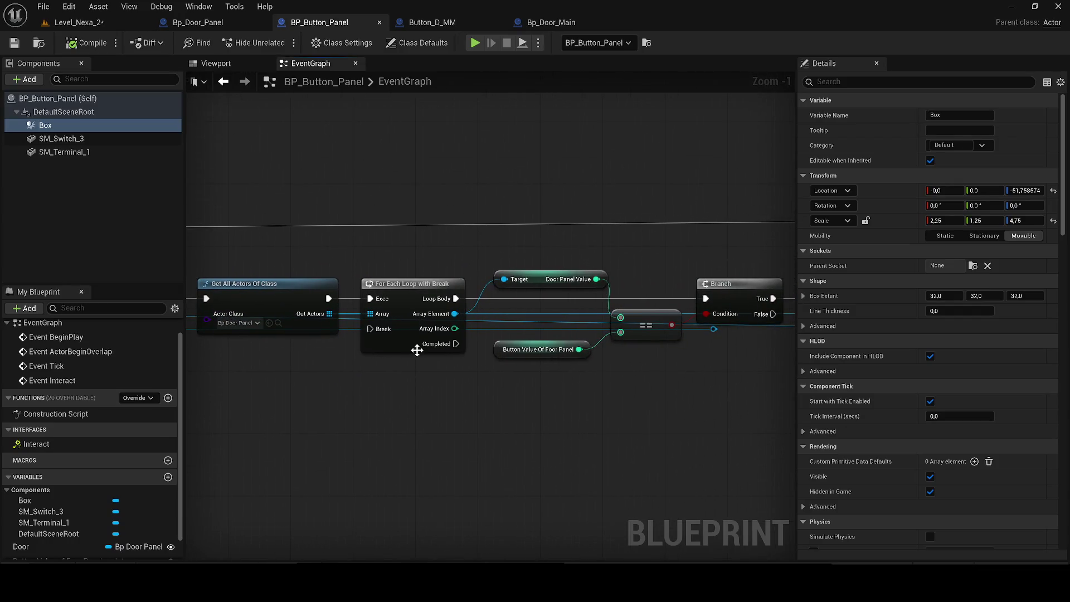
click(514, 27)
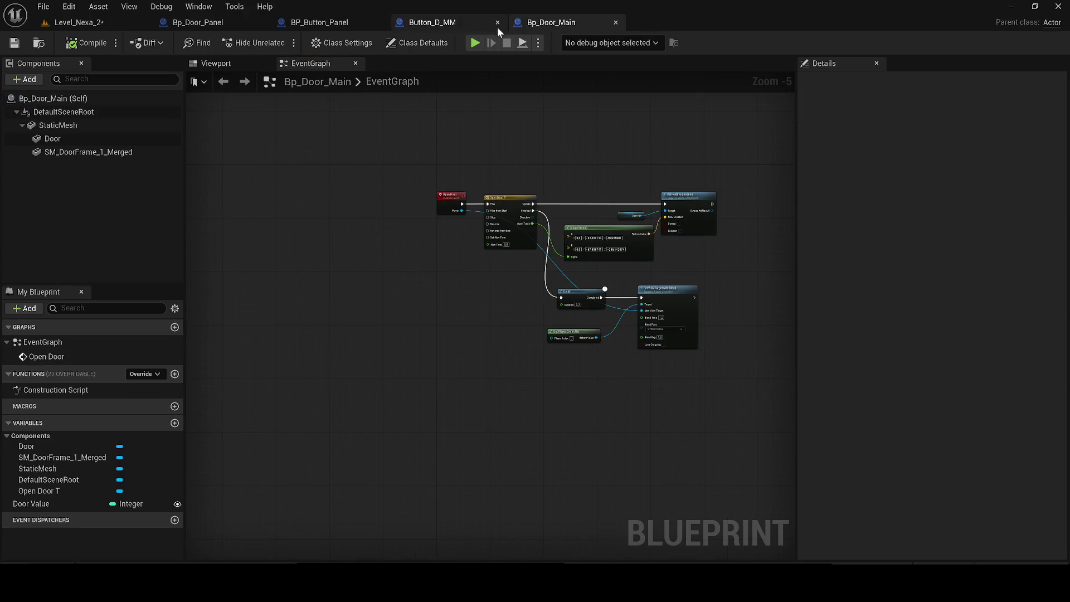
click(452, 23)
click(337, 63)
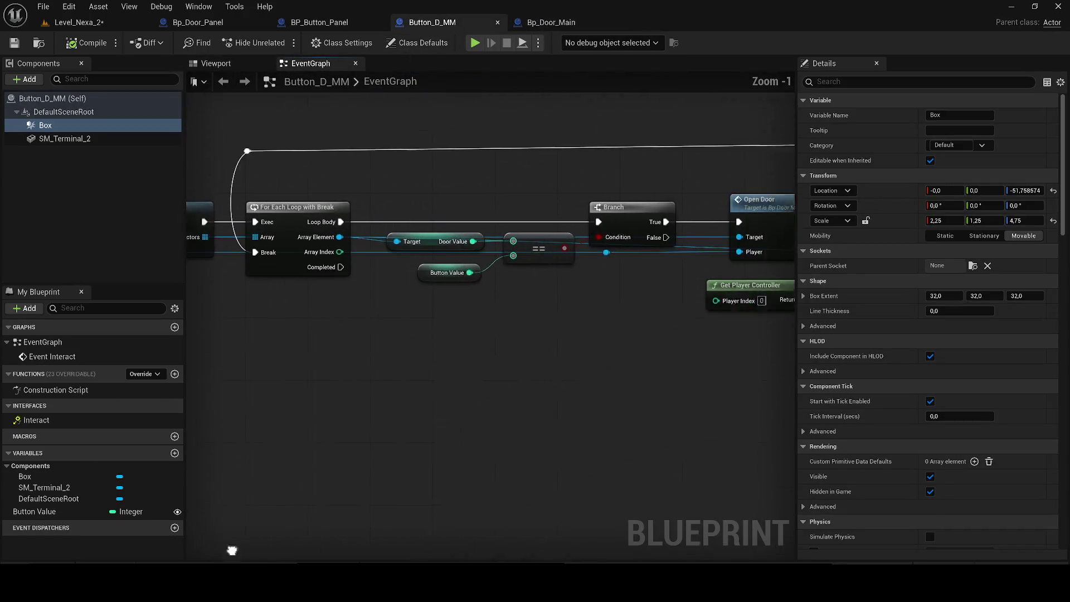
scroll(263, 542, down, 2)
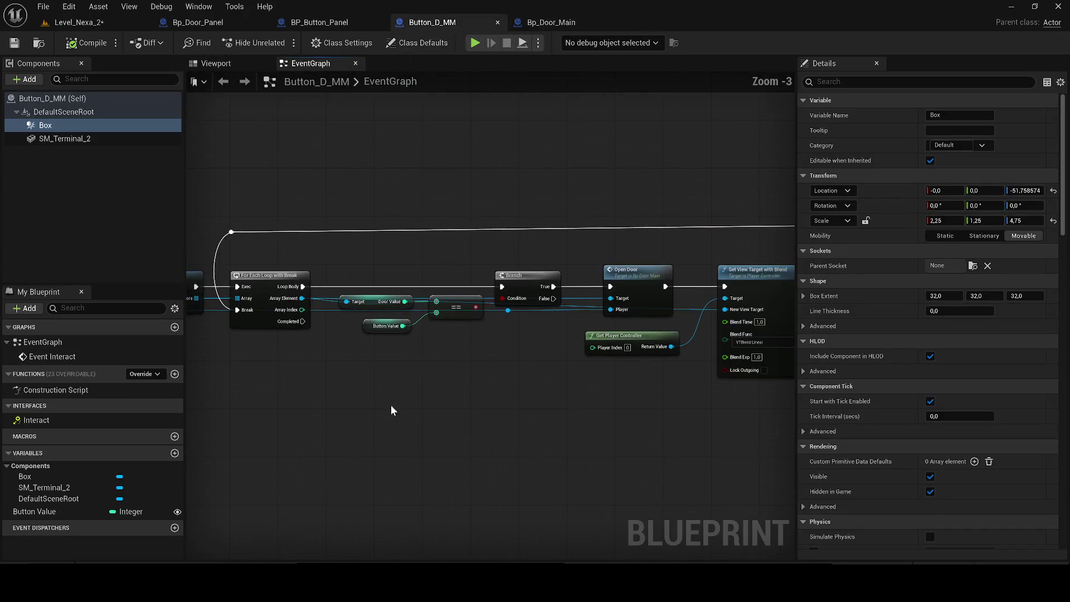
click(321, 22)
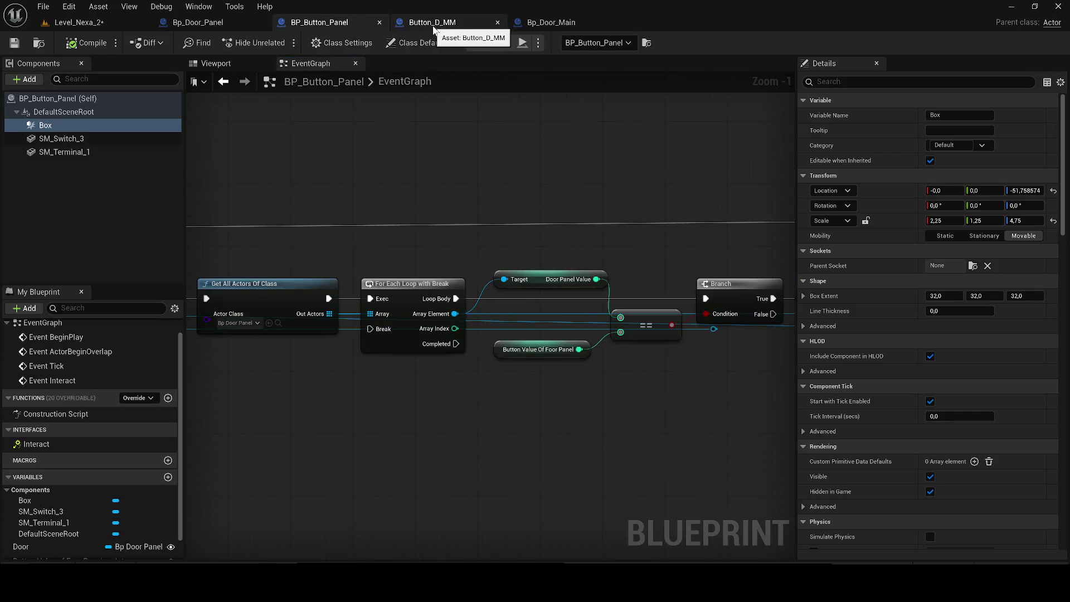
click(432, 23)
scroll(397, 234, up, 1)
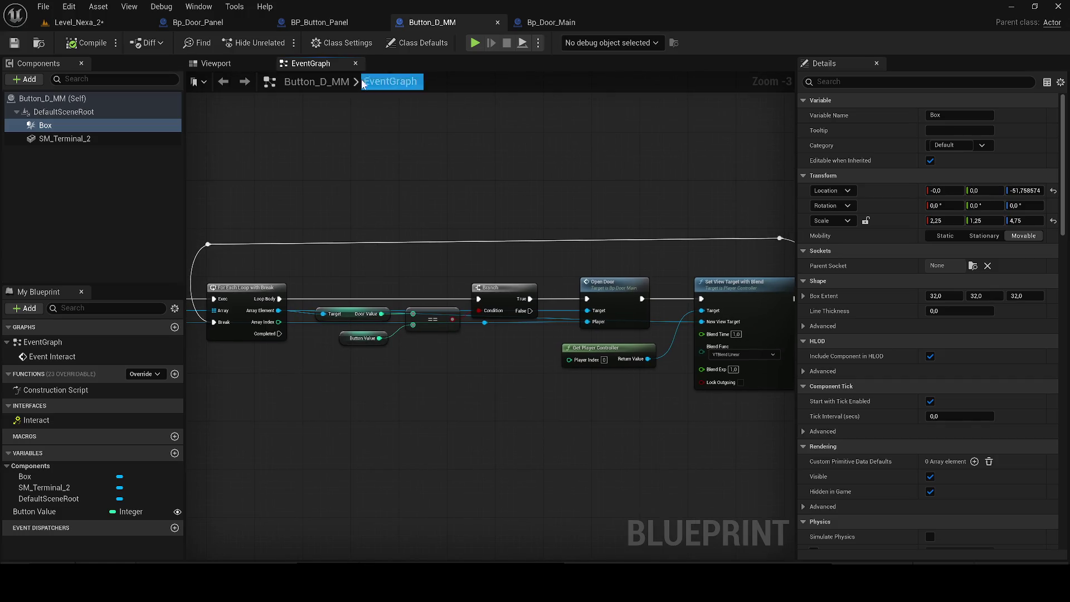
click(333, 27)
Delete the unused Get Player Controller node from BP_Button_Panel and save the blueprint
drag(454, 316, 348, 348)
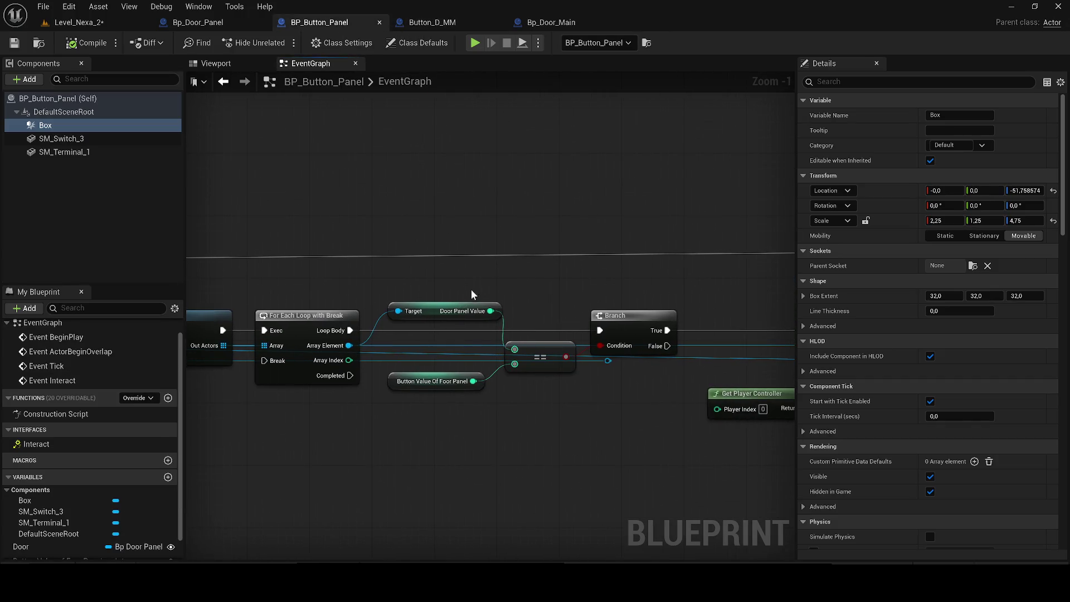
drag(503, 288, 322, 292)
click(427, 367)
mouse_move(421, 376)
mouse_down()
mouse_move(574, 401)
mouse_move(755, 399)
mouse_move(549, 376)
mouse_move(315, 371)
mouse_up()
scroll(575, 401, down, 2)
drag(476, 345, 437, 376)
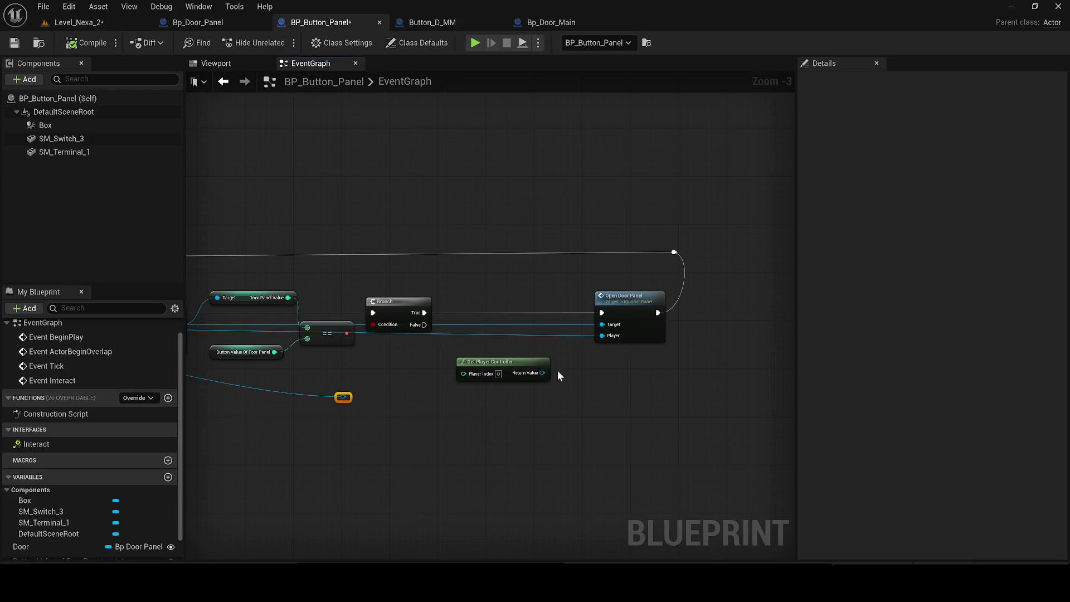
key(Delete)
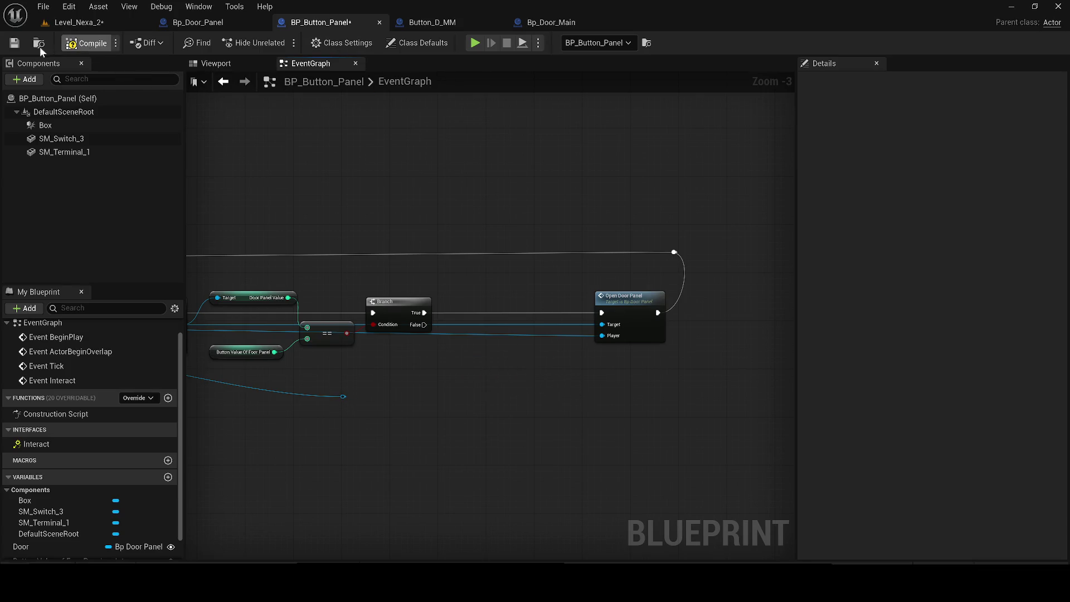
click(14, 43)
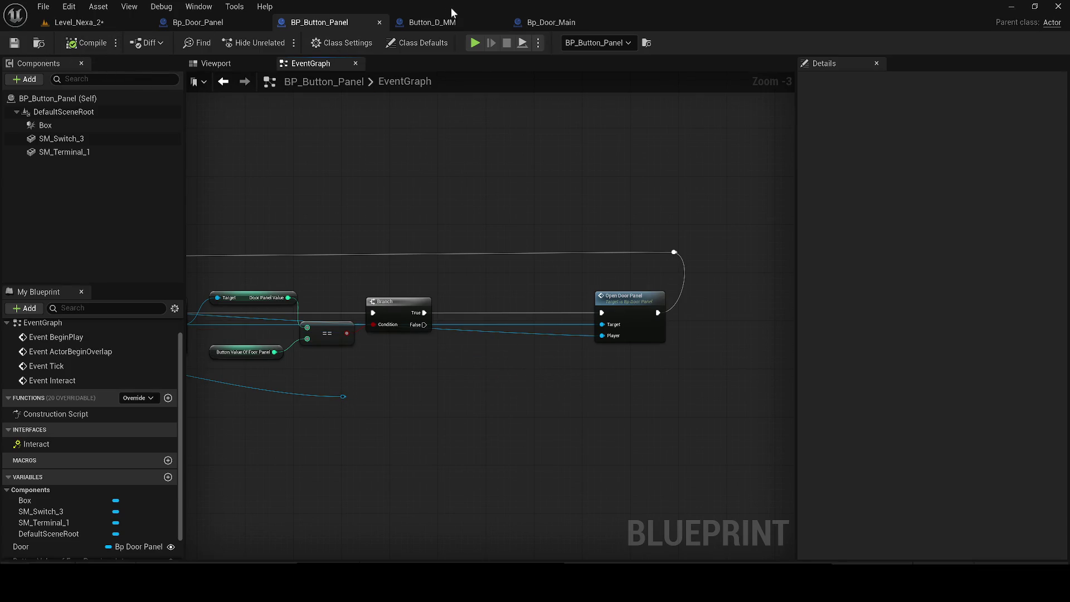
Check Button_D_MM's Get All Actors Of Class logic, then rewire BP_Button_Panel's reroute node beside the loop's Break pin
click(454, 20)
drag(564, 224, 515, 251)
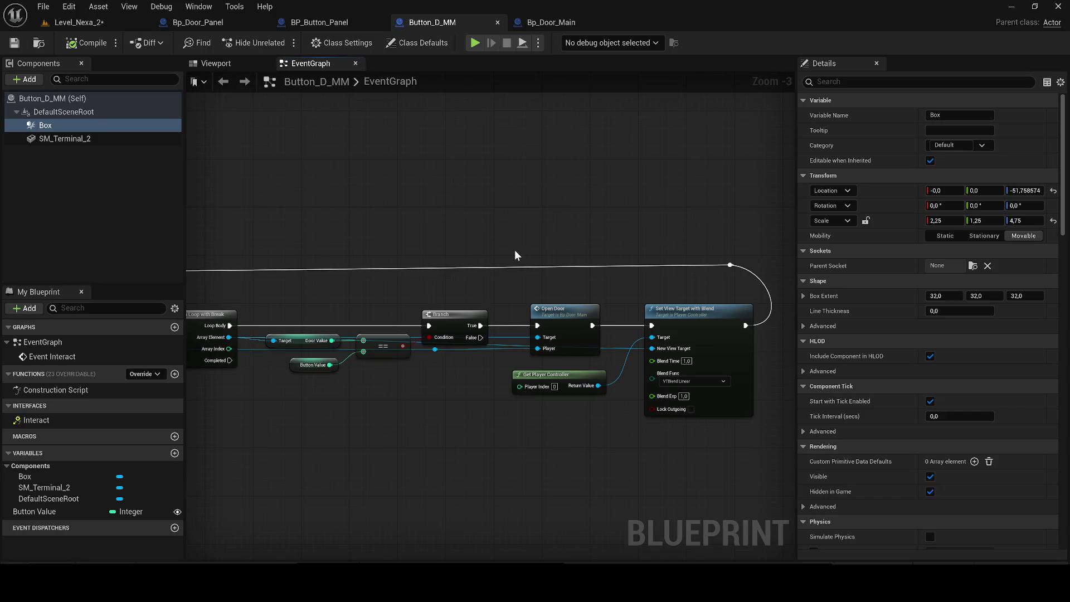
mouse_move(515, 255)
mouse_down()
mouse_move(686, 256)
mouse_move(669, 256)
mouse_up()
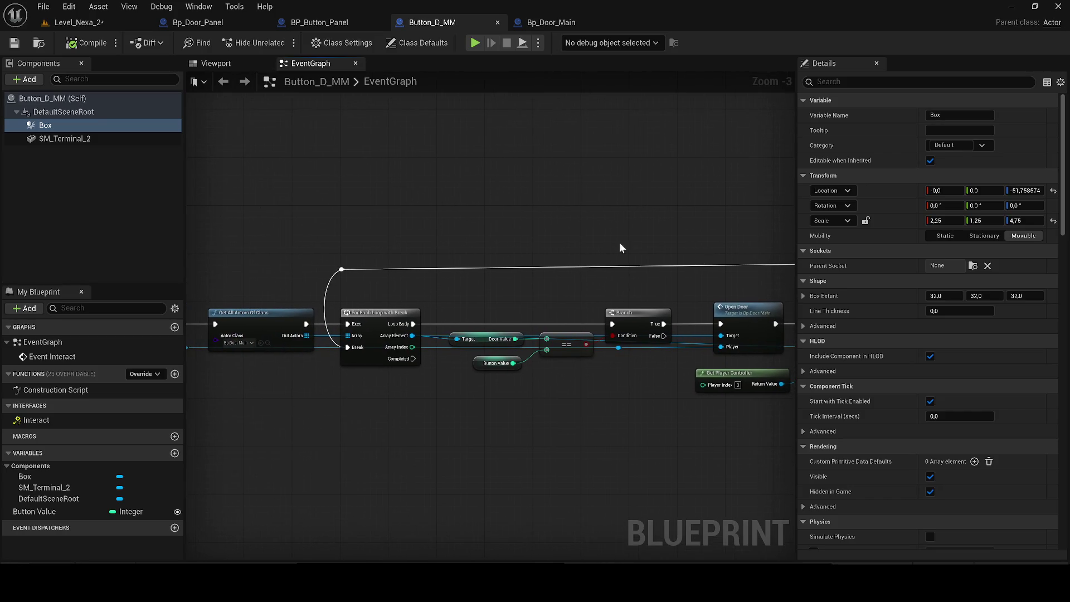
click(334, 21)
mouse_move(723, 227)
mouse_down()
mouse_move(791, 245)
mouse_move(597, 235)
mouse_up()
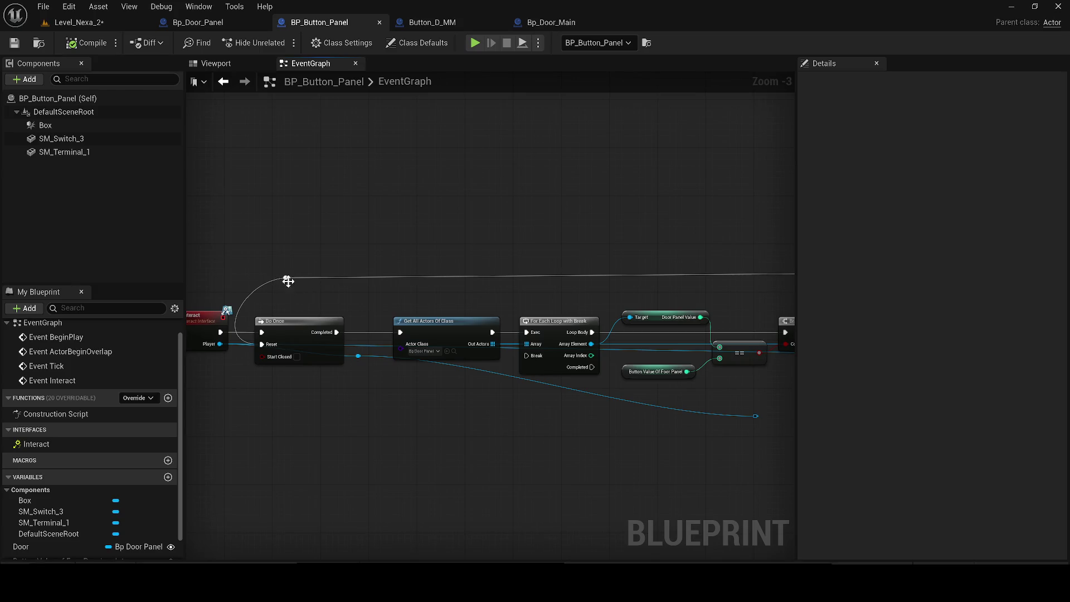
alt+click(261, 344)
mouse_move(286, 277)
mouse_down()
mouse_move(507, 303)
mouse_move(573, 353)
mouse_move(536, 356)
mouse_up()
drag(286, 278, 539, 279)
click(505, 158)
Review Button_D_MM's class settings, then return to the level
click(413, 22)
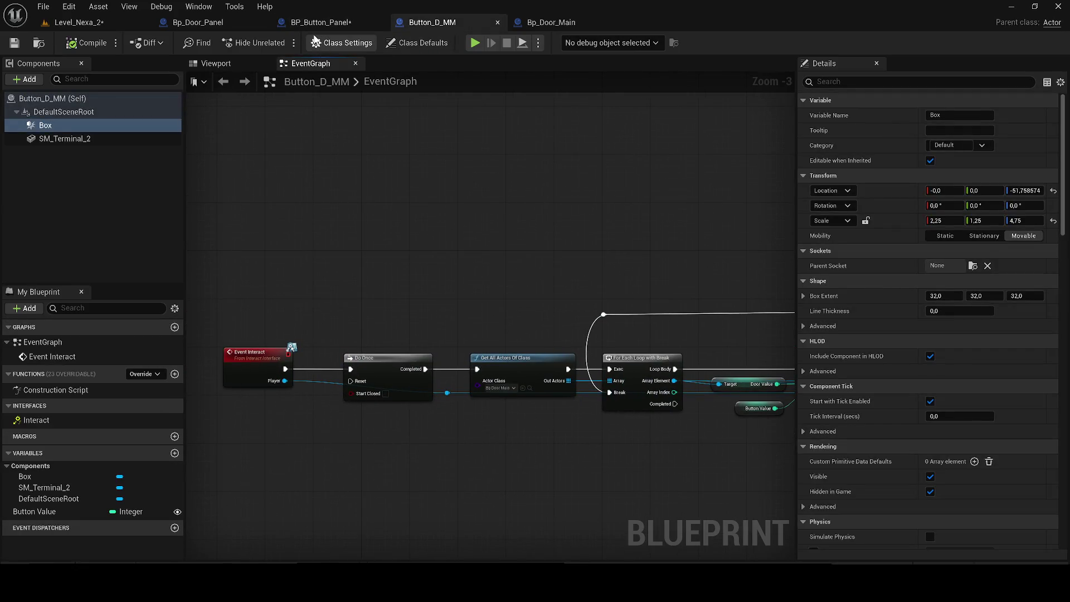
click(335, 44)
click(323, 24)
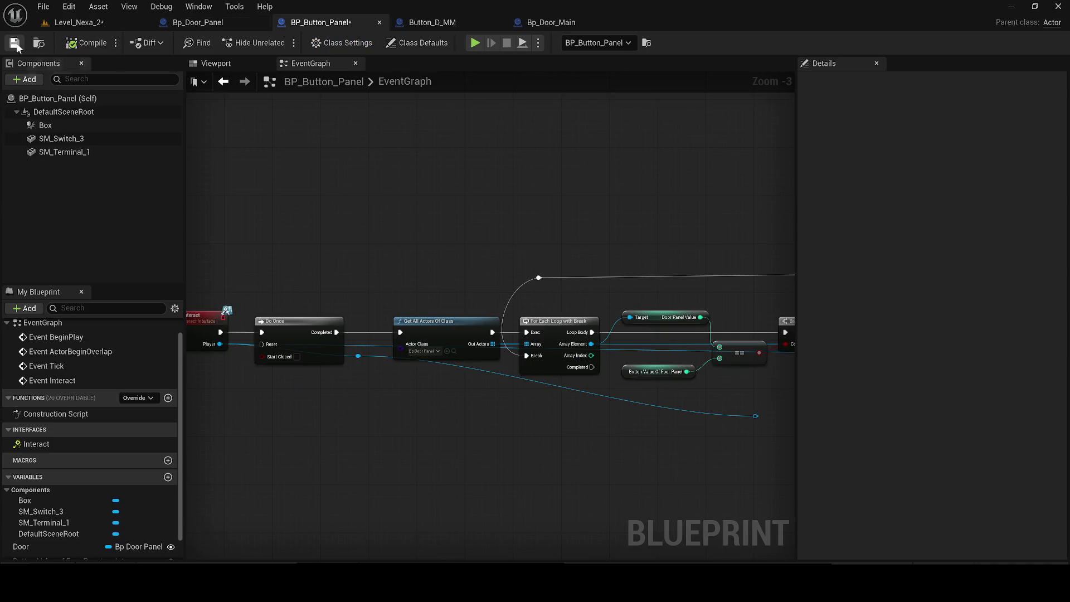
click(81, 23)
Play-test the level despite compile errors, walking the character to the door and terminal
click(280, 43)
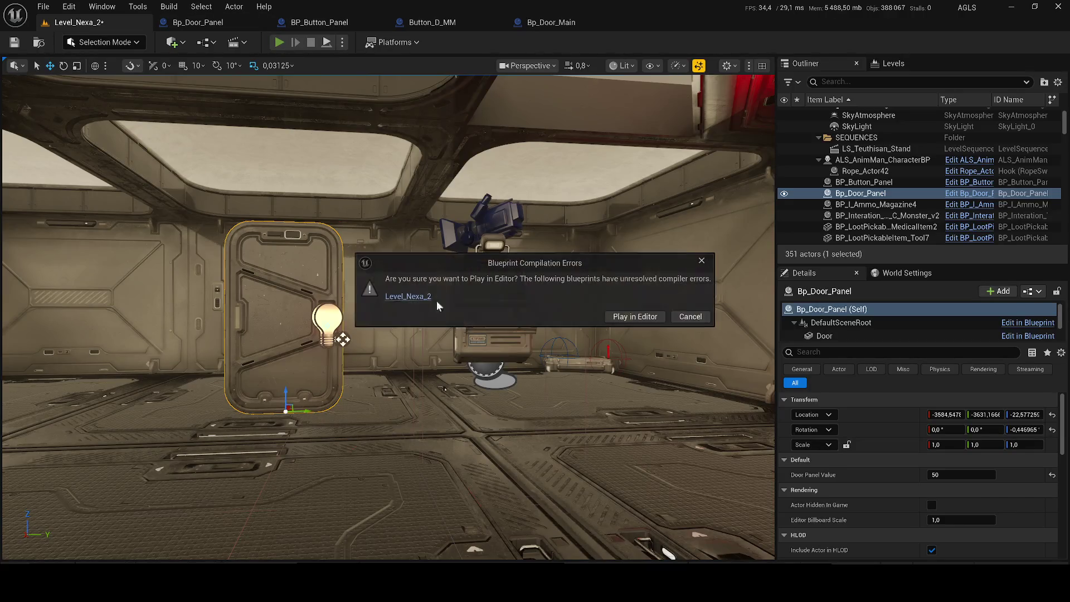
click(619, 318)
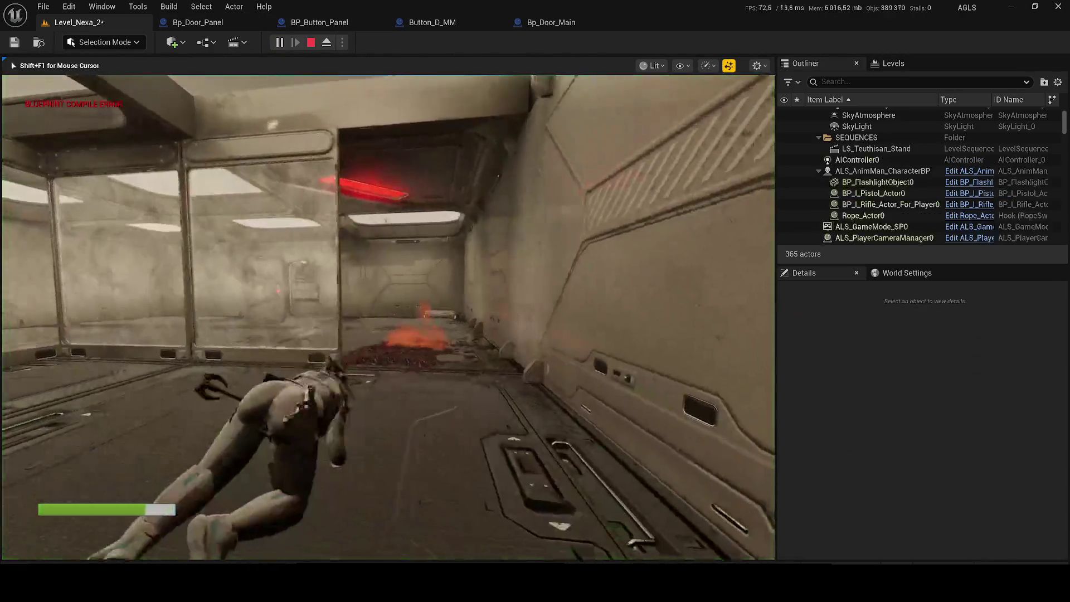
key(w)
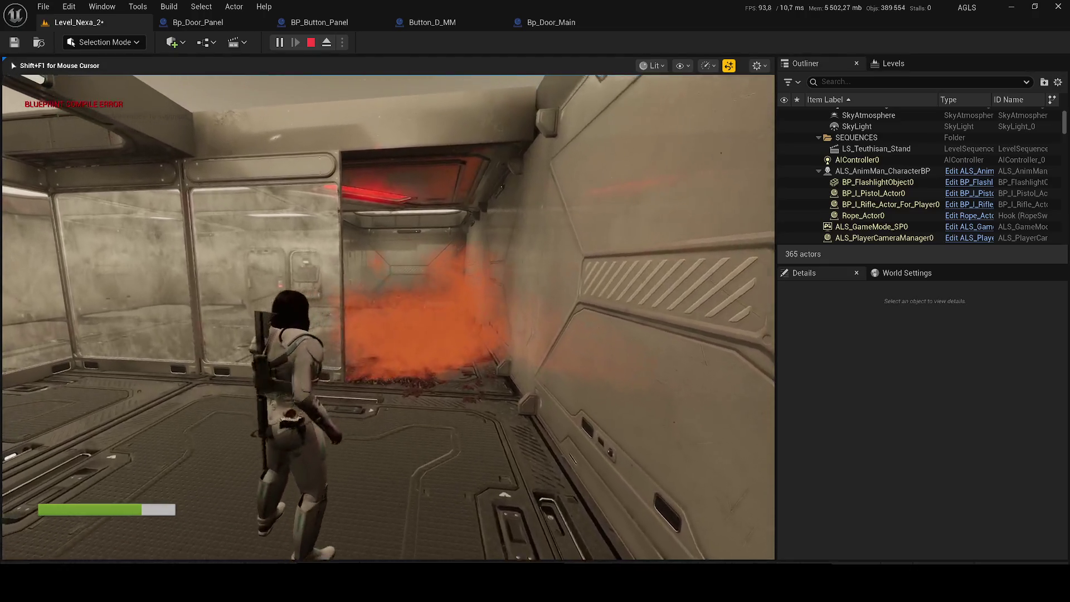
key(w)
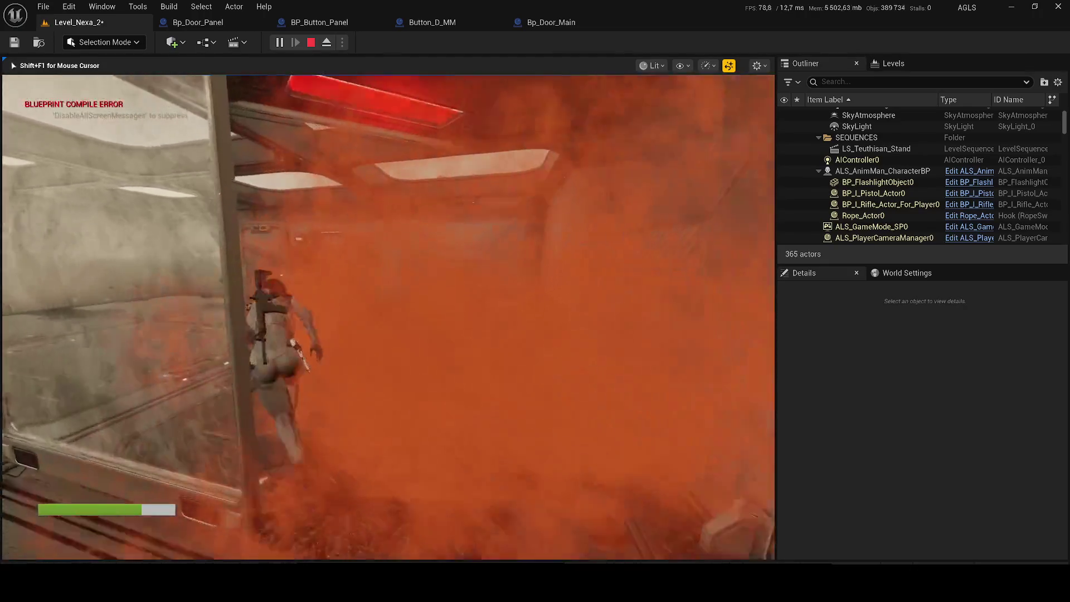
key(w)
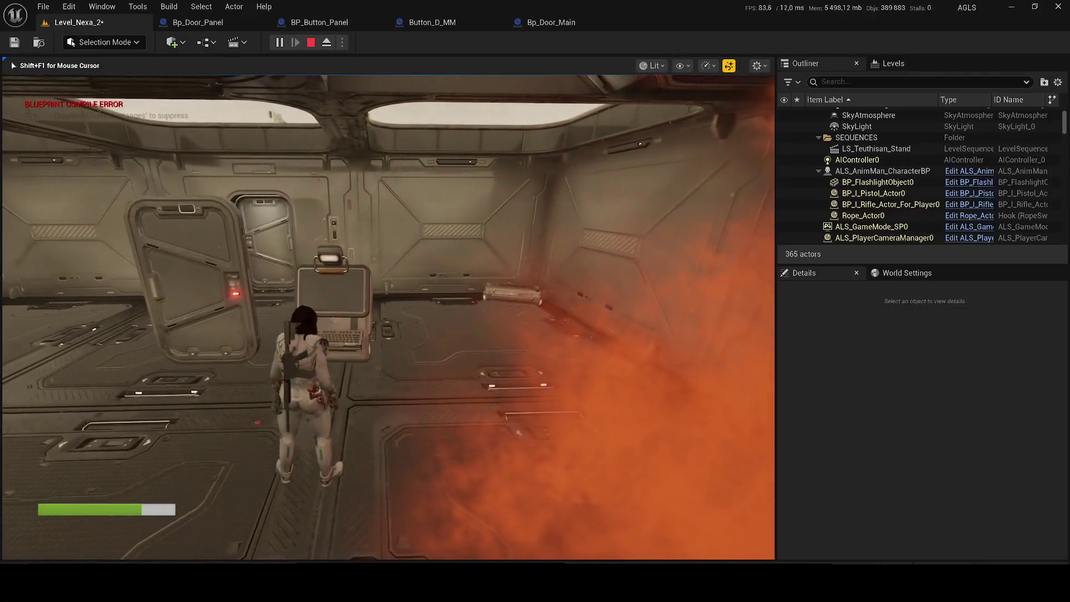
key(w)
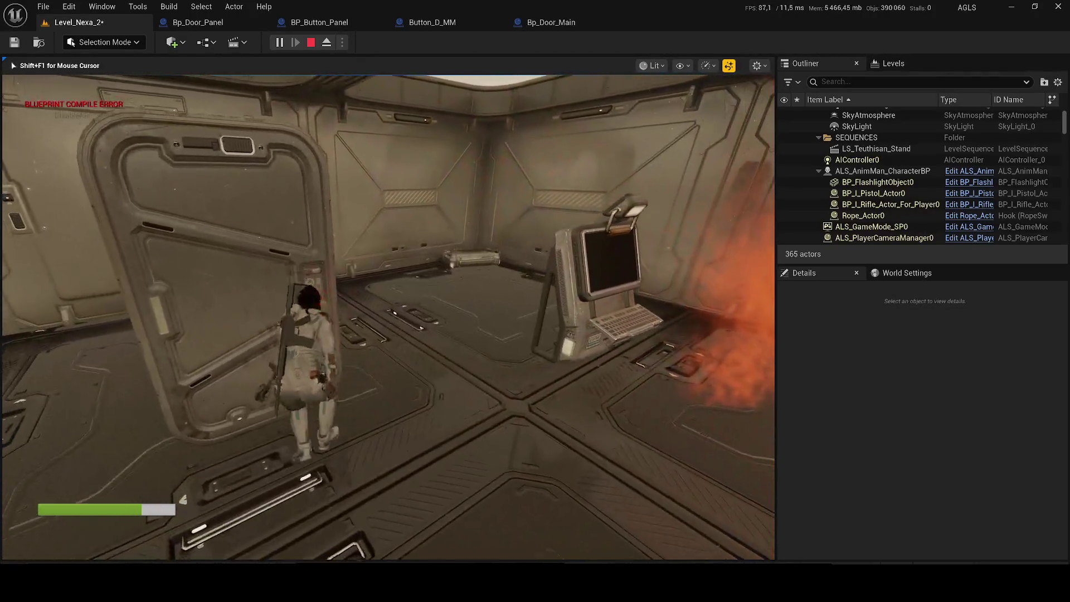
key(w)
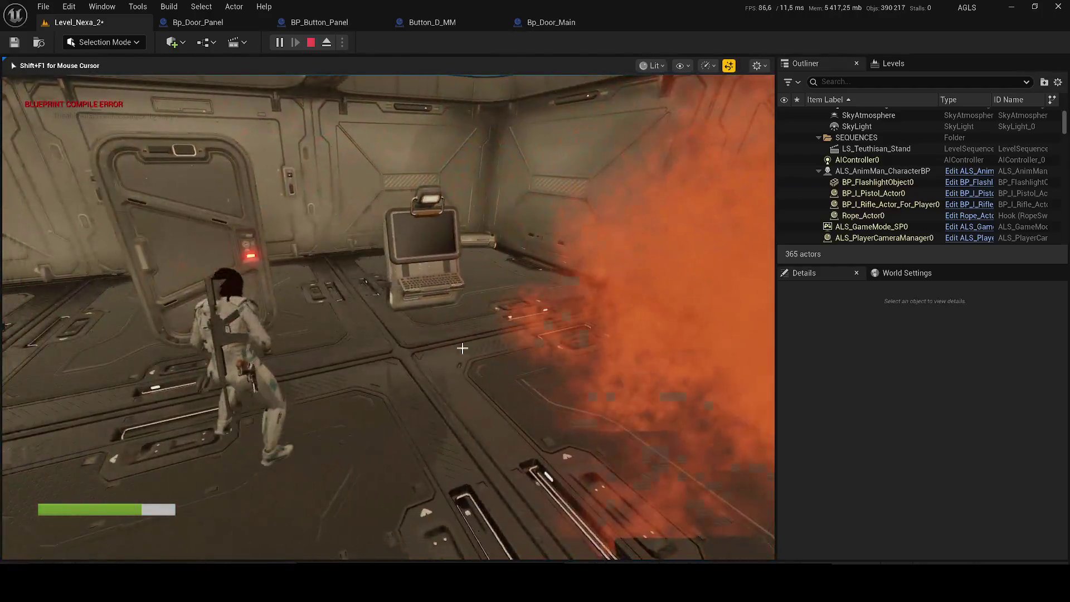
key(Escape)
Set the placed button panel's door-panel value to 56 and save the level
click(240, 261)
click(240, 262)
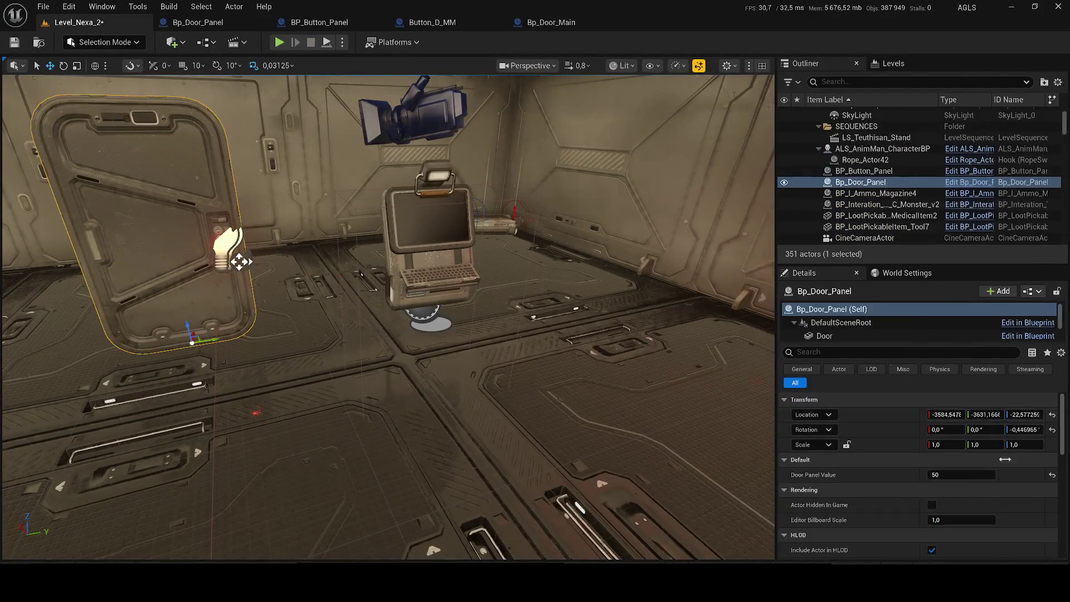
click(435, 267)
click(972, 490)
text(56)
key(Return)
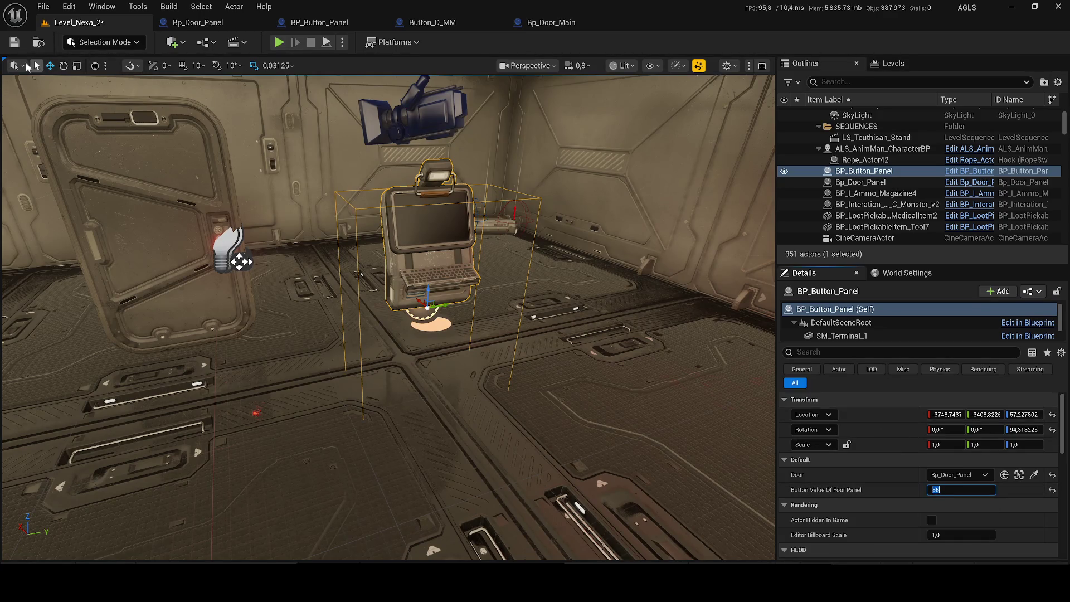
click(13, 42)
Play-test the level again around the door, then frame the button panel
click(279, 43)
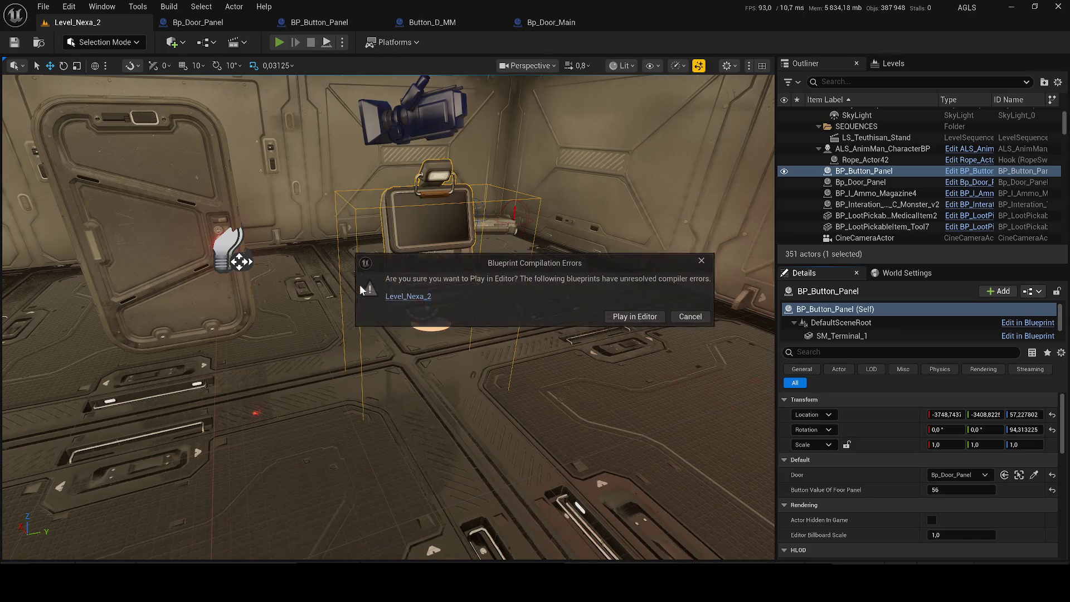
click(636, 317)
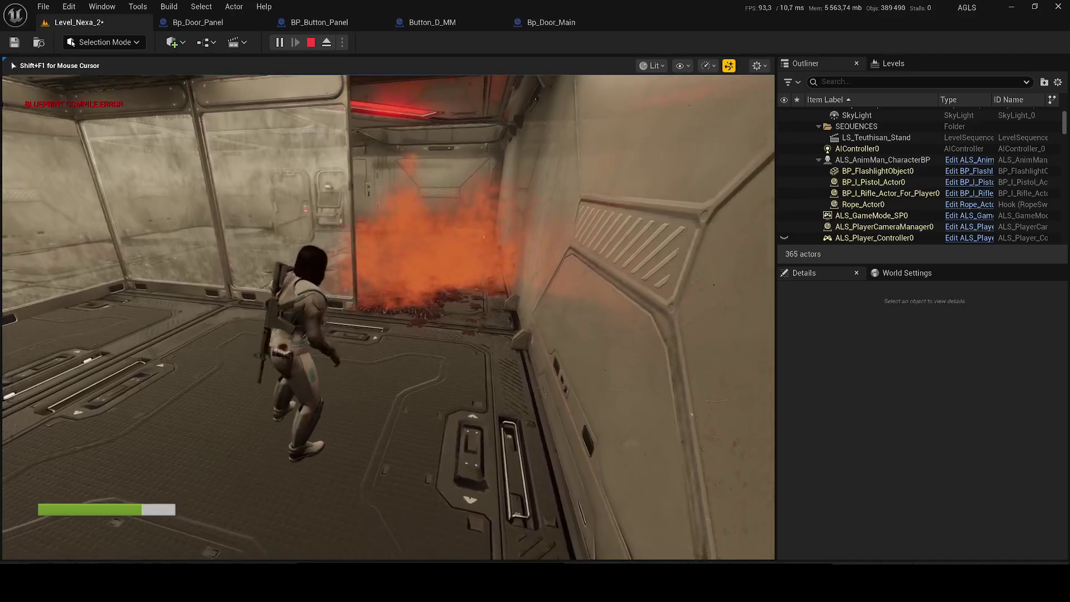
key(w)
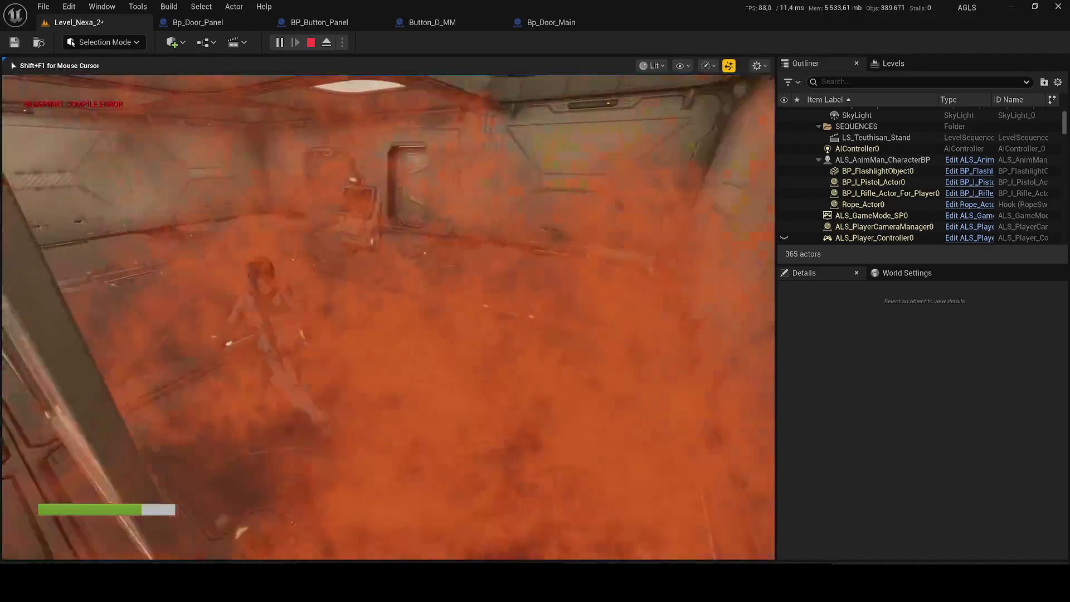
key(w)
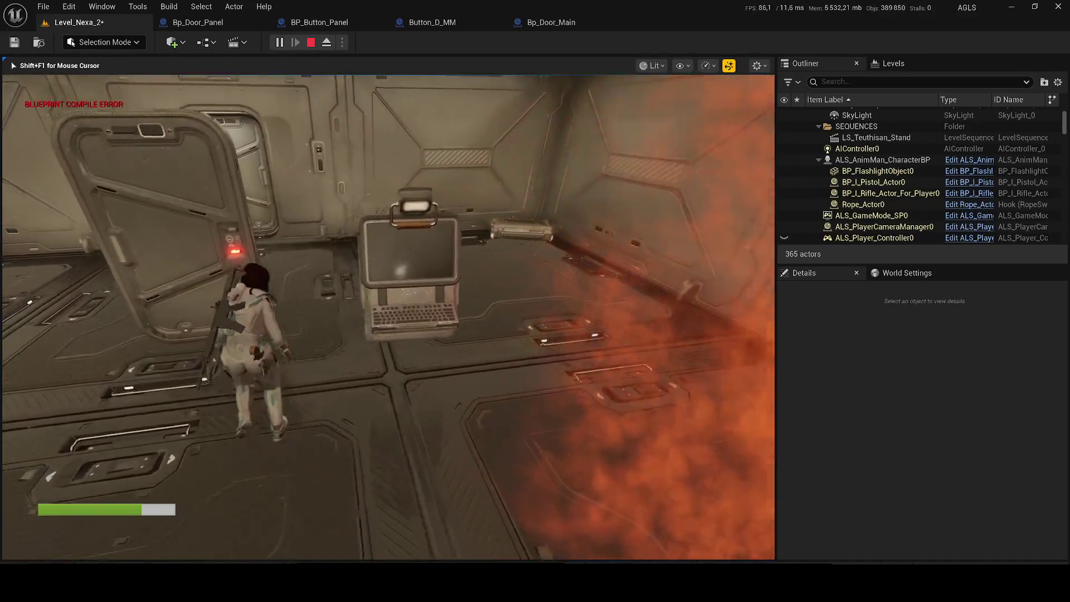
key(w)
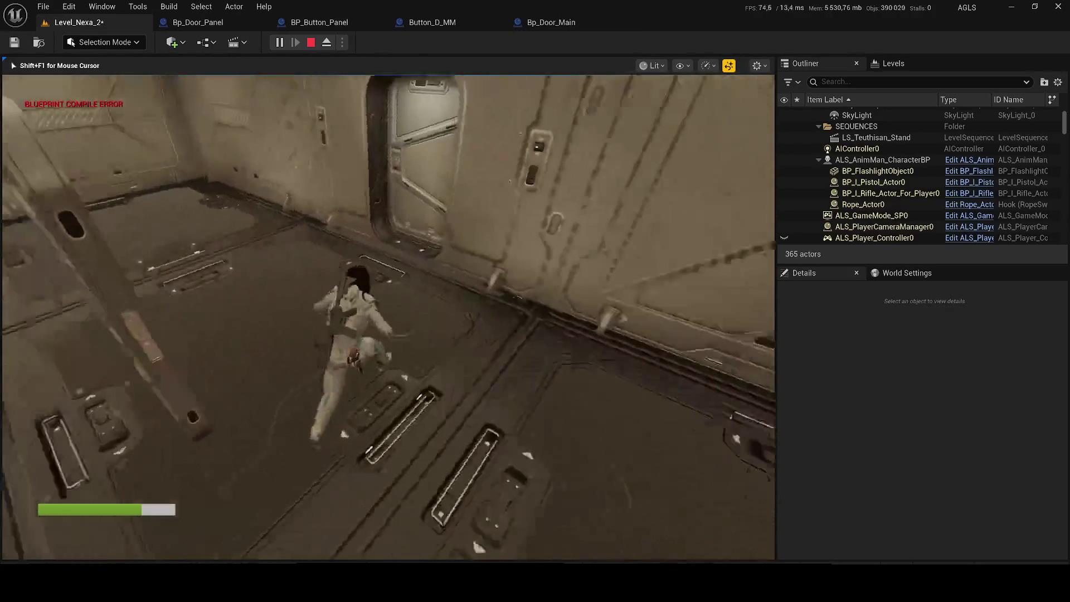
key(Escape)
key(f)
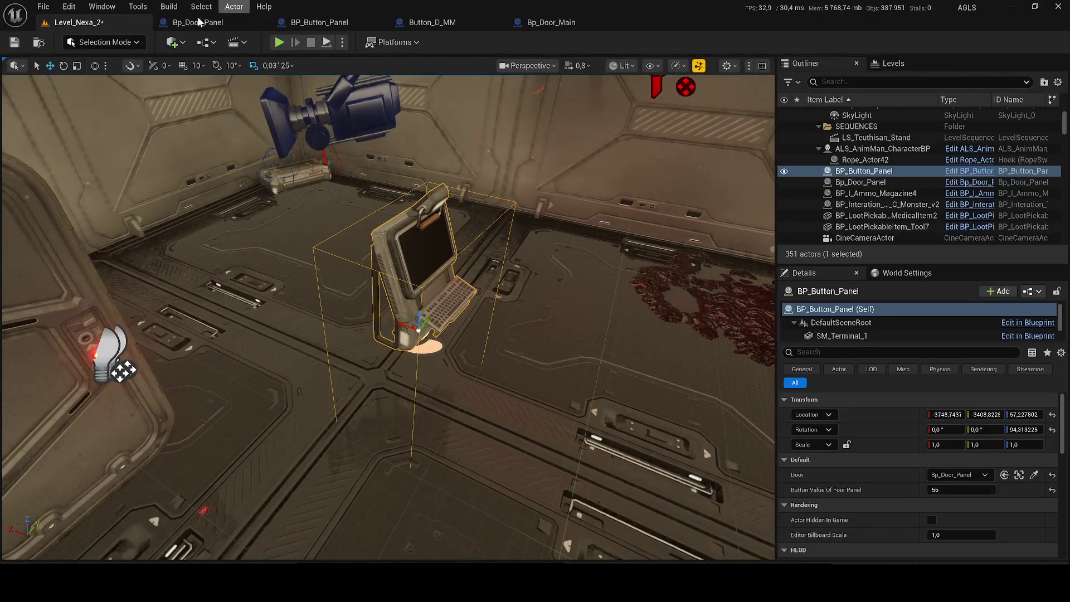
Raise and widen BP_Button_Panel's Box trigger, then compile and save the blueprint
click(184, 22)
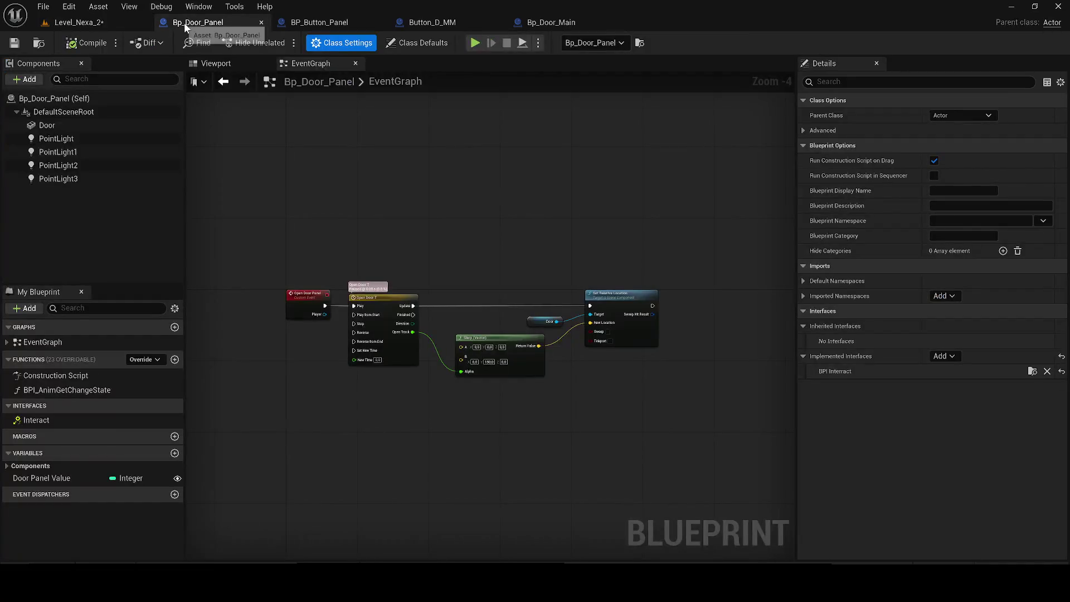
click(215, 65)
click(319, 22)
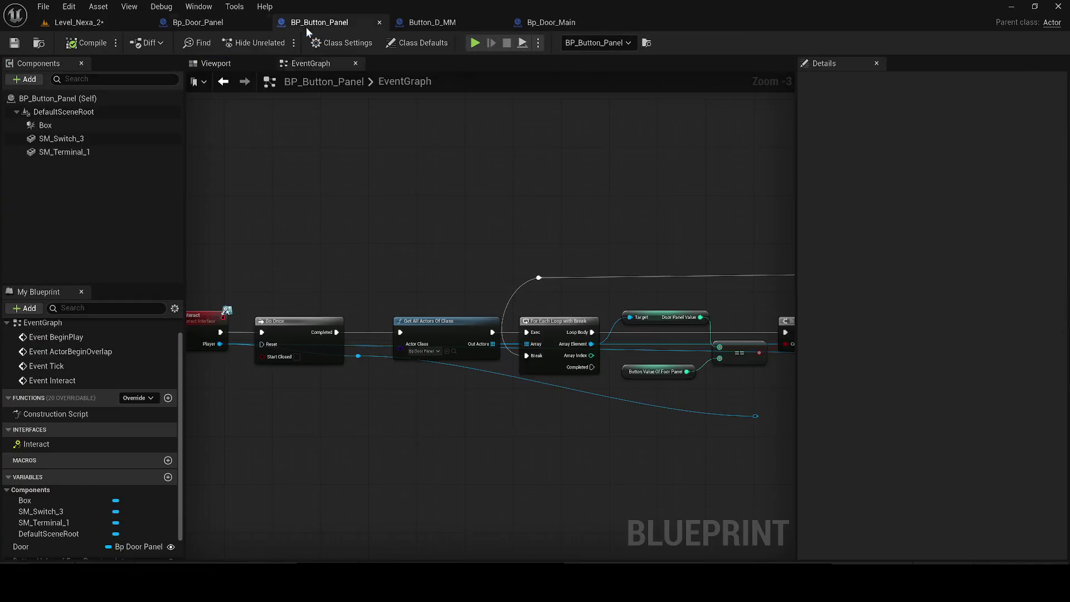
click(216, 63)
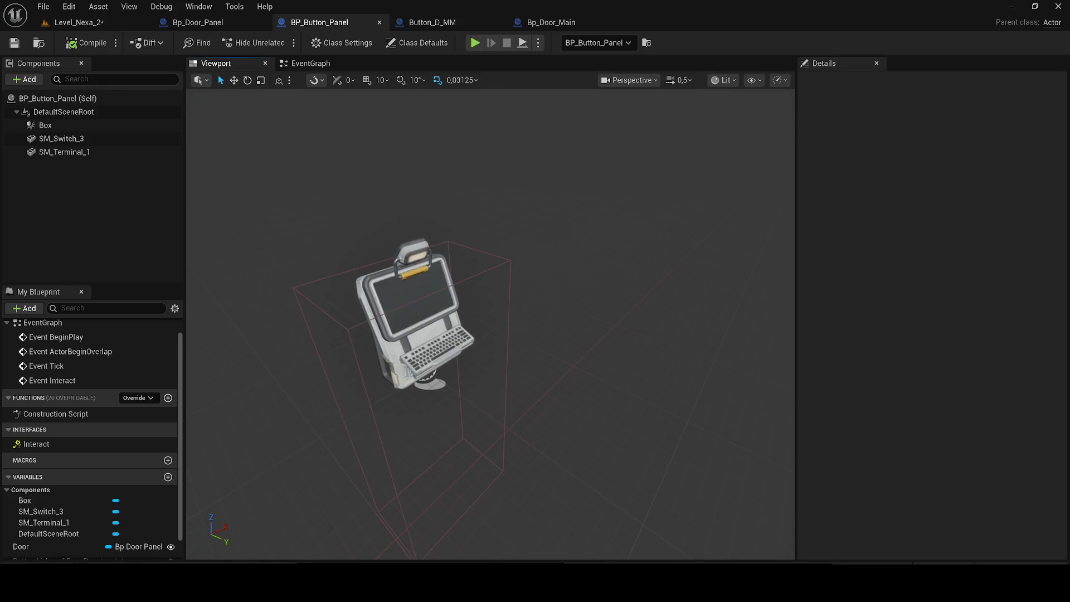
click(466, 278)
mouse_move(466, 279)
mouse_down()
mouse_move(561, 354)
mouse_move(507, 388)
mouse_move(533, 399)
mouse_move(515, 357)
mouse_move(554, 376)
mouse_up()
key(r)
key(w)
click(14, 43)
click(78, 22)
click(15, 43)
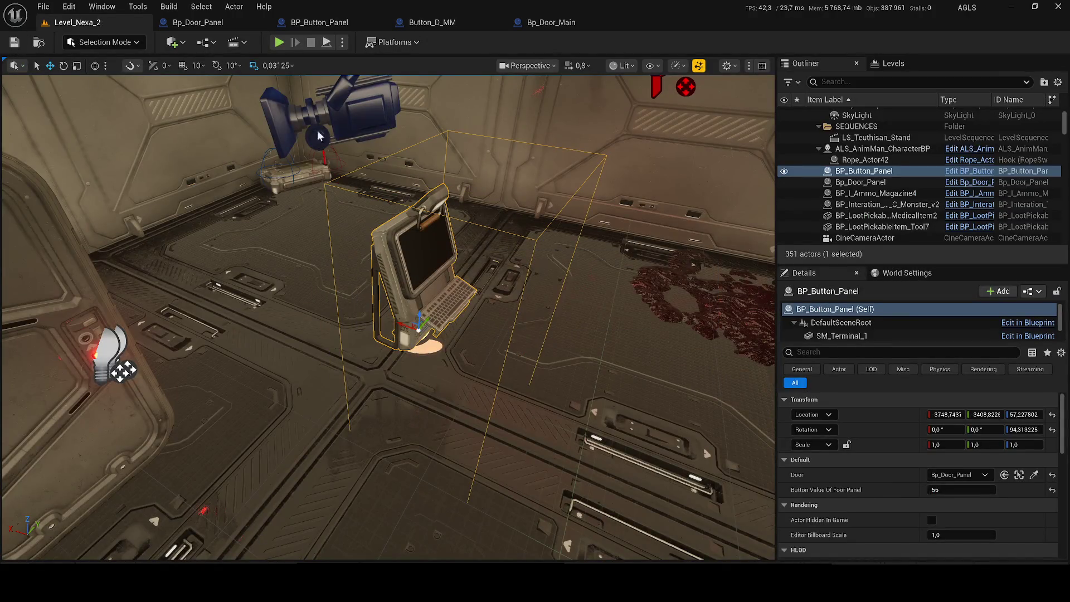
Wire Event BeginPlay to the widget-hiding nodes in the level blueprint, compile, save, and start playing
click(546, 26)
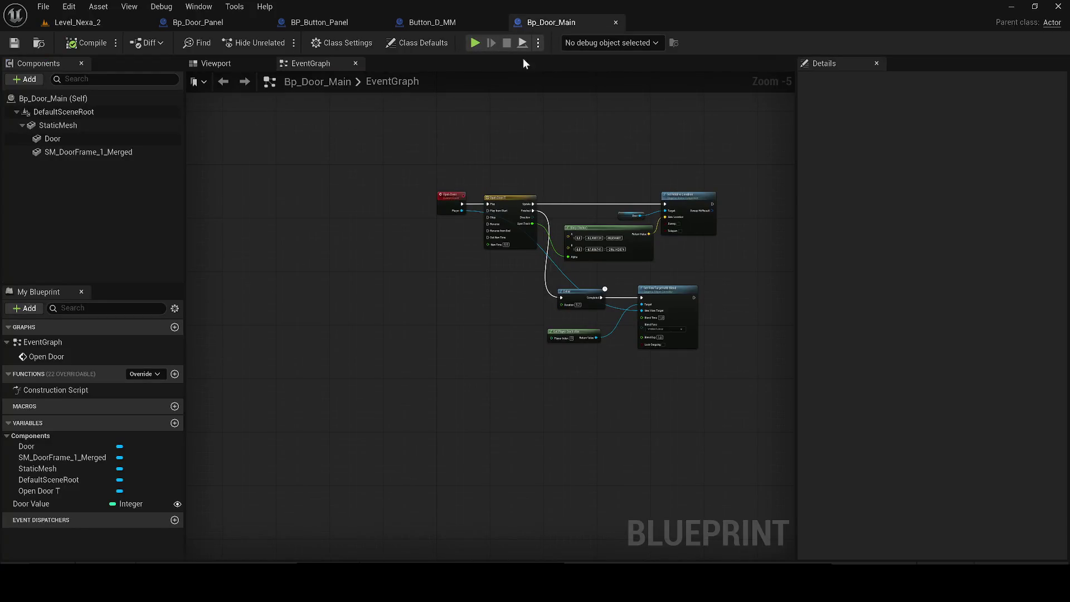
click(109, 22)
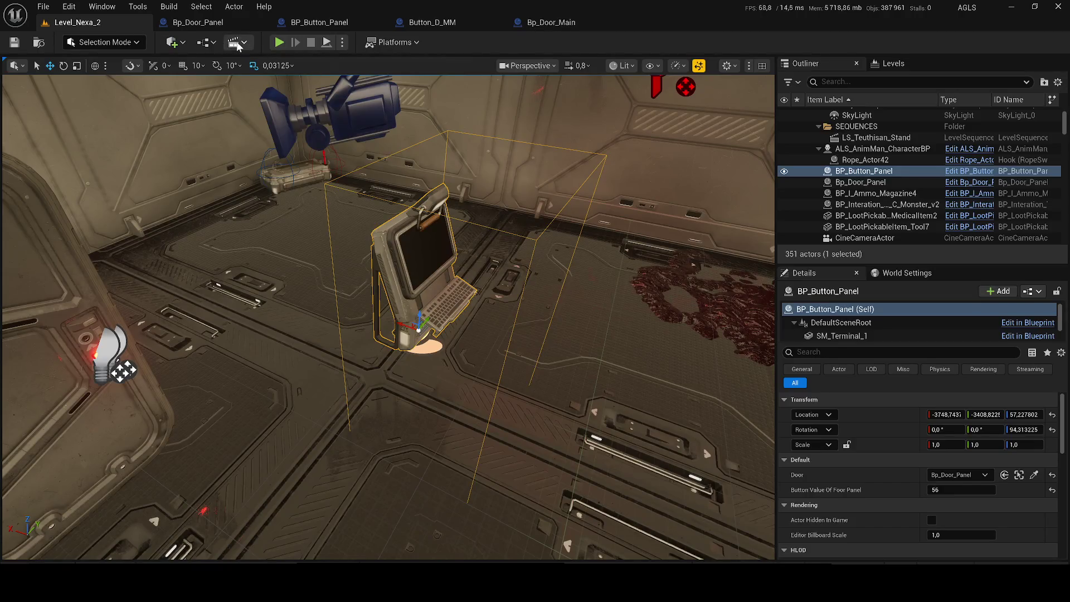
click(213, 44)
click(246, 124)
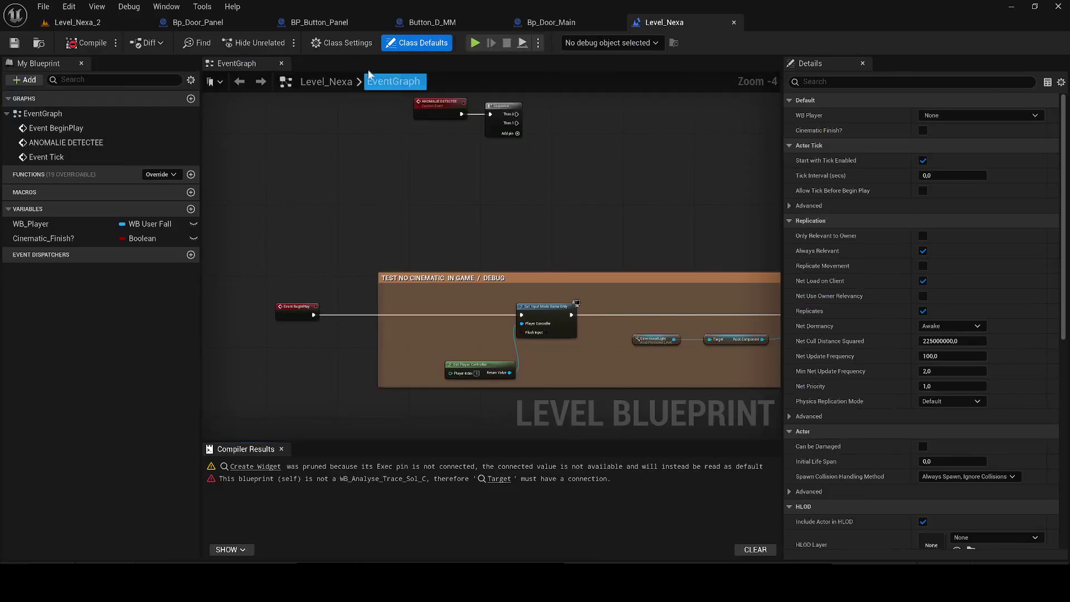
mouse_move(314, 316)
mouse_down()
mouse_move(351, 426)
mouse_move(415, 376)
mouse_move(397, 306)
mouse_up()
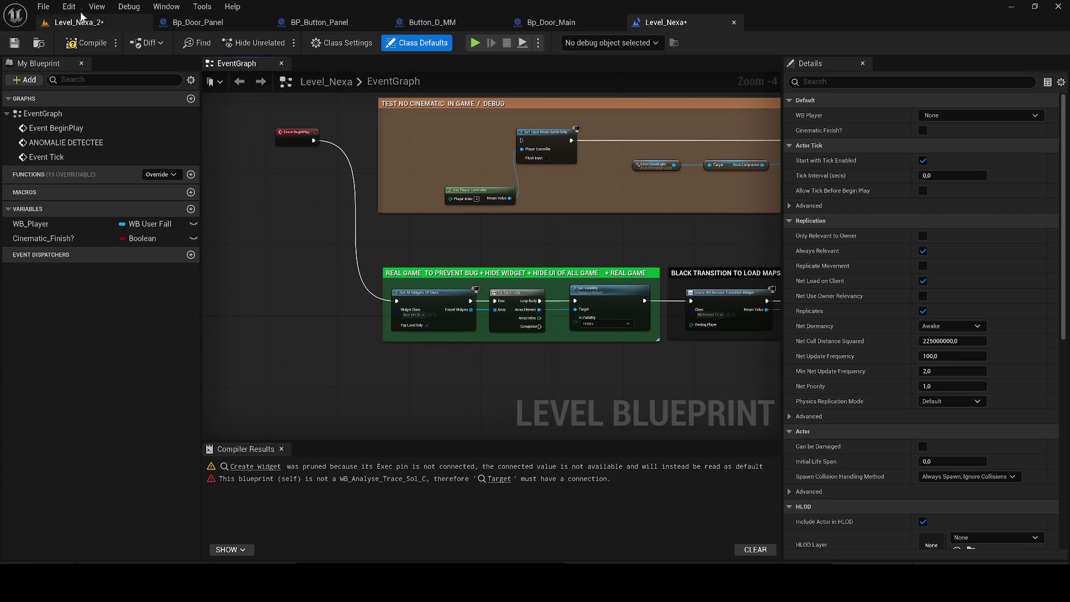
click(86, 43)
click(14, 43)
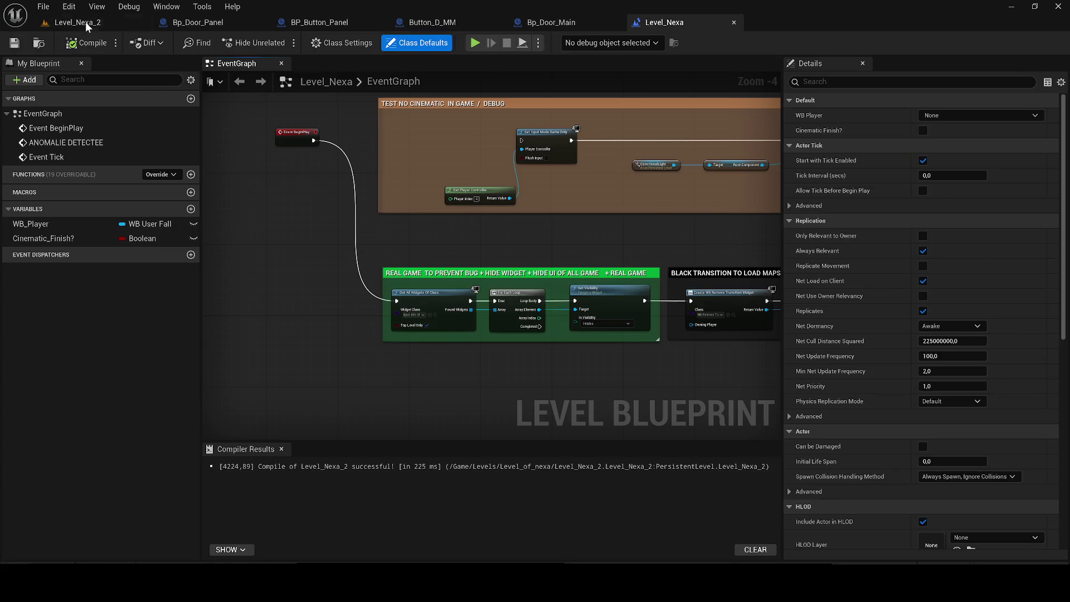
click(78, 22)
key(alt+p)
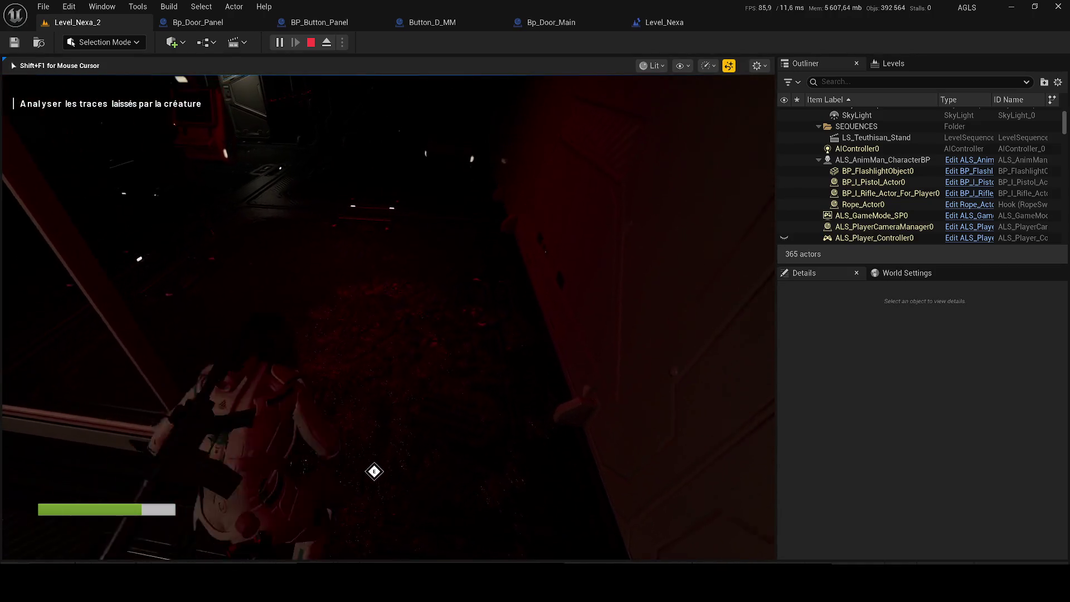
Release control from the running game with Shift+F1 and stop the play test
key(shift+F1)
key(Escape)
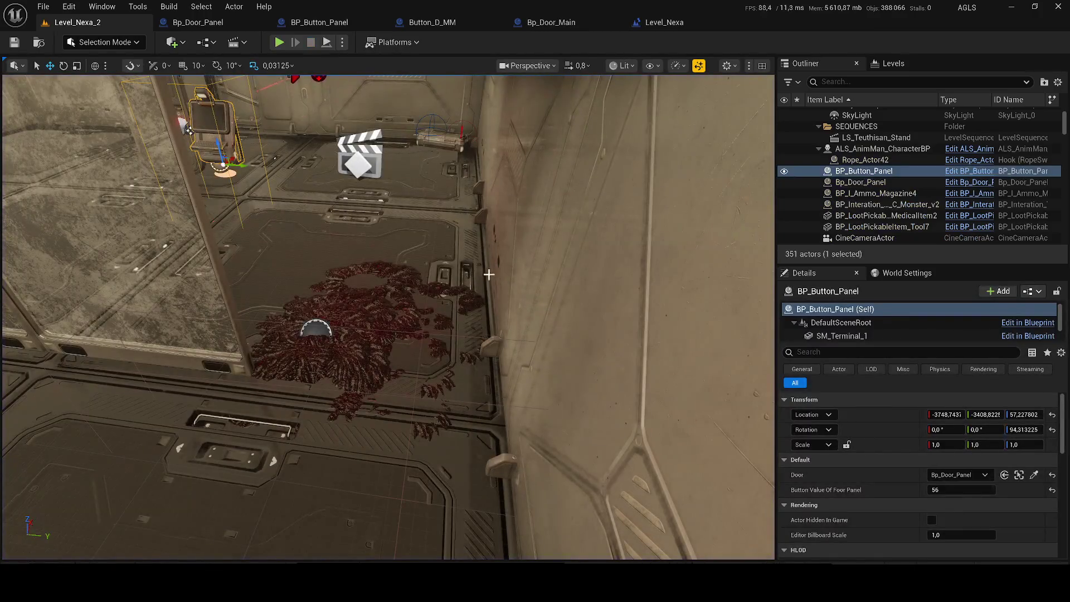
Hide the Monster_v3_No_BP actor in the level using its Outliner eye icon
click(370, 305)
drag(201, 127, 159, 134)
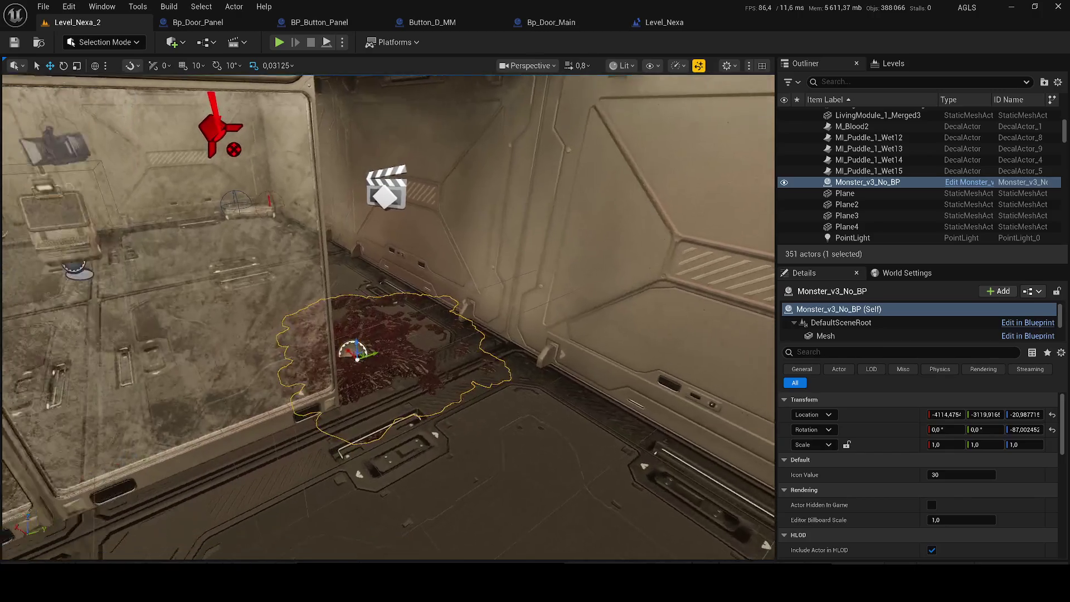
click(967, 183)
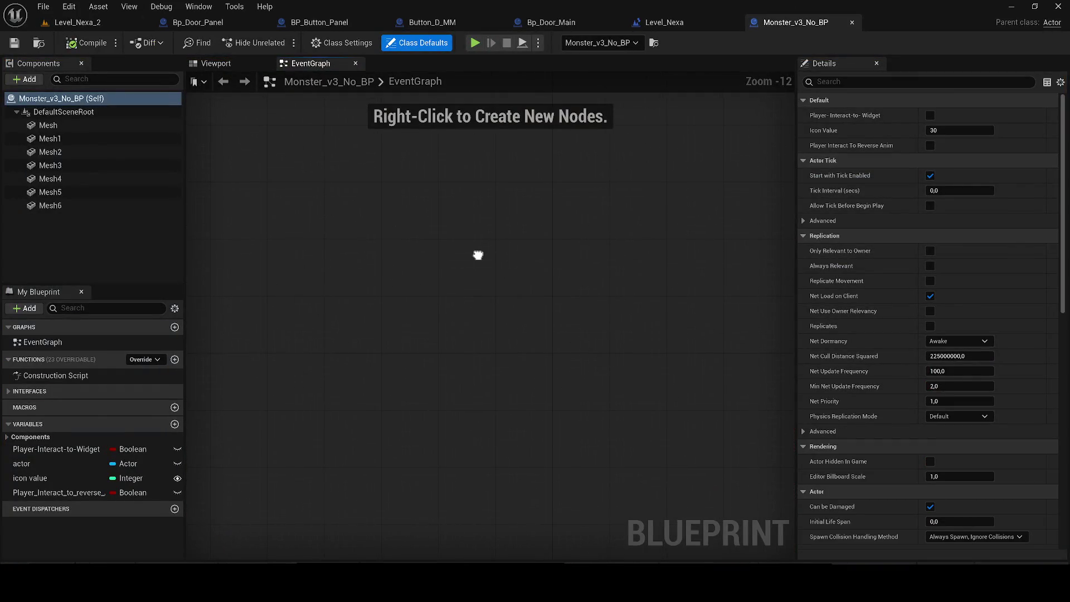
click(852, 23)
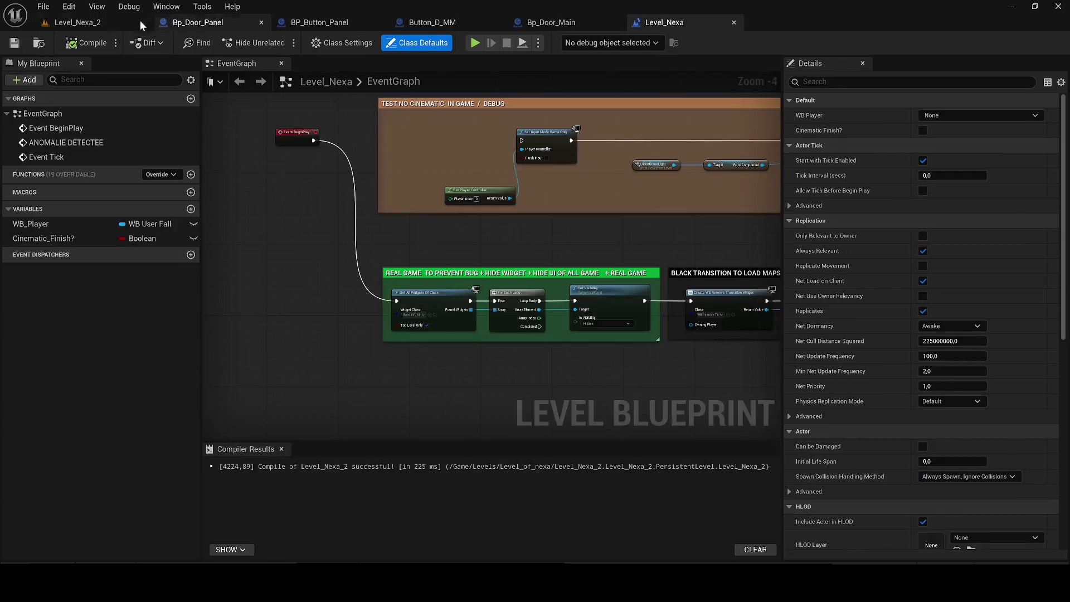
click(784, 183)
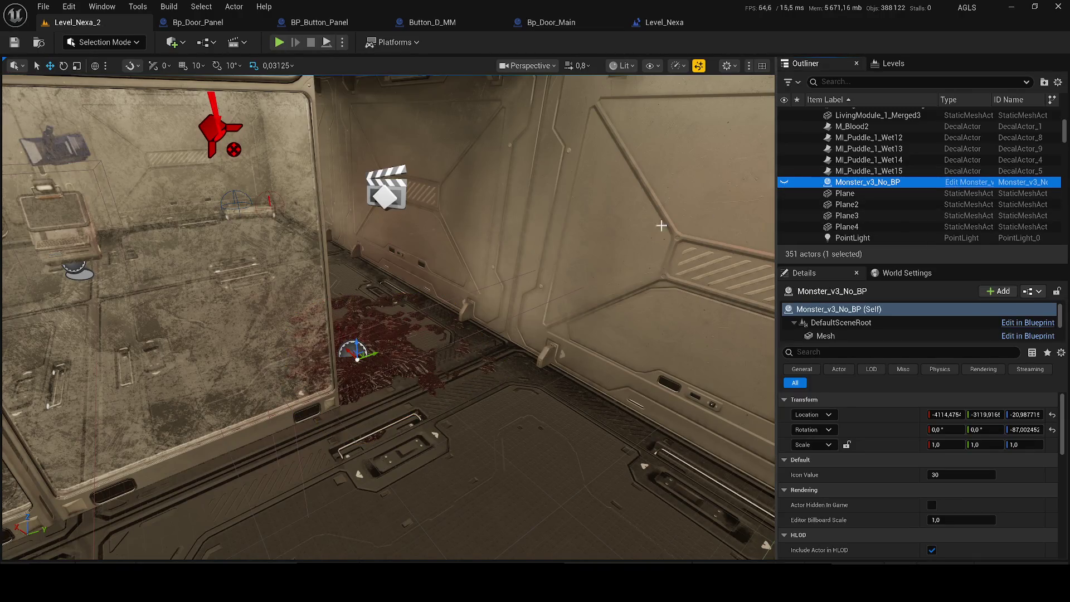
Open BP_Interation_Trace_C_Monster_v2 in the Blueprint editor with its event graph docked centrally
click(383, 377)
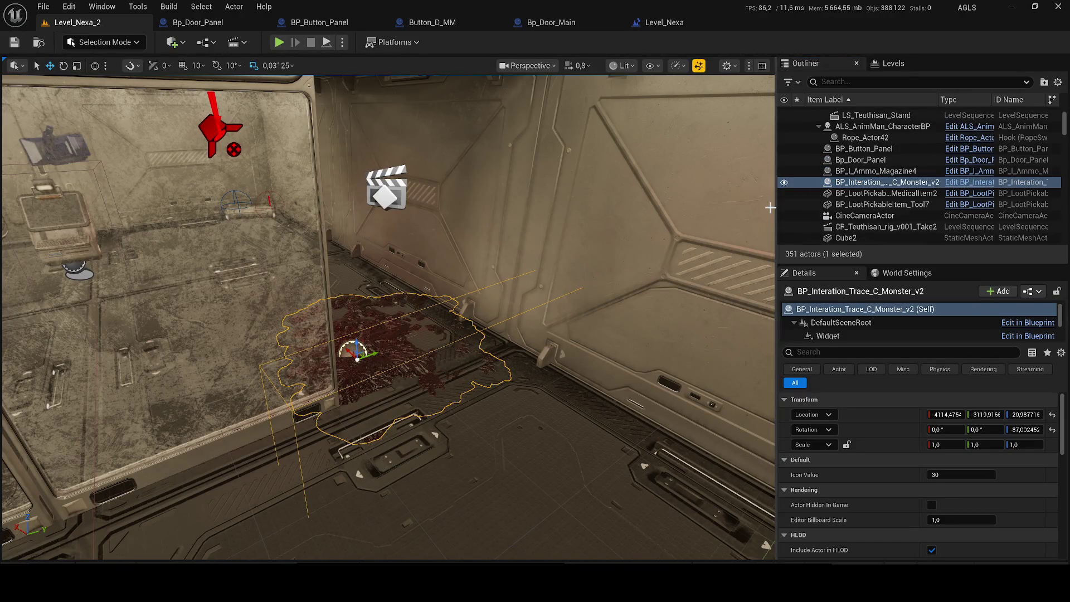
click(947, 184)
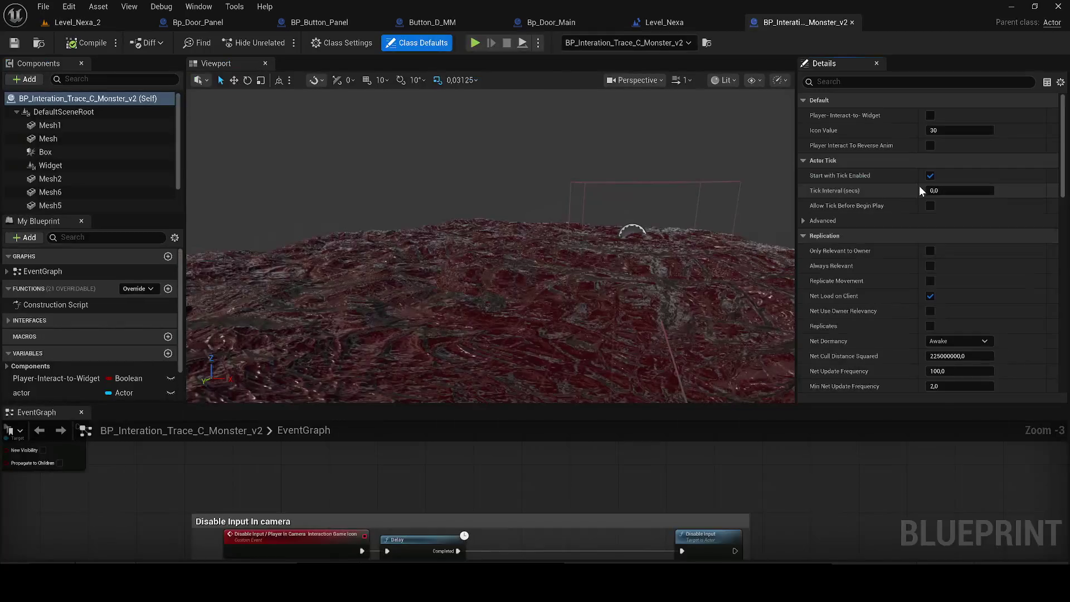
mouse_move(63, 417)
mouse_down()
mouse_move(290, 65)
mouse_move(379, 69)
mouse_up()
scroll(336, 201, down, 2)
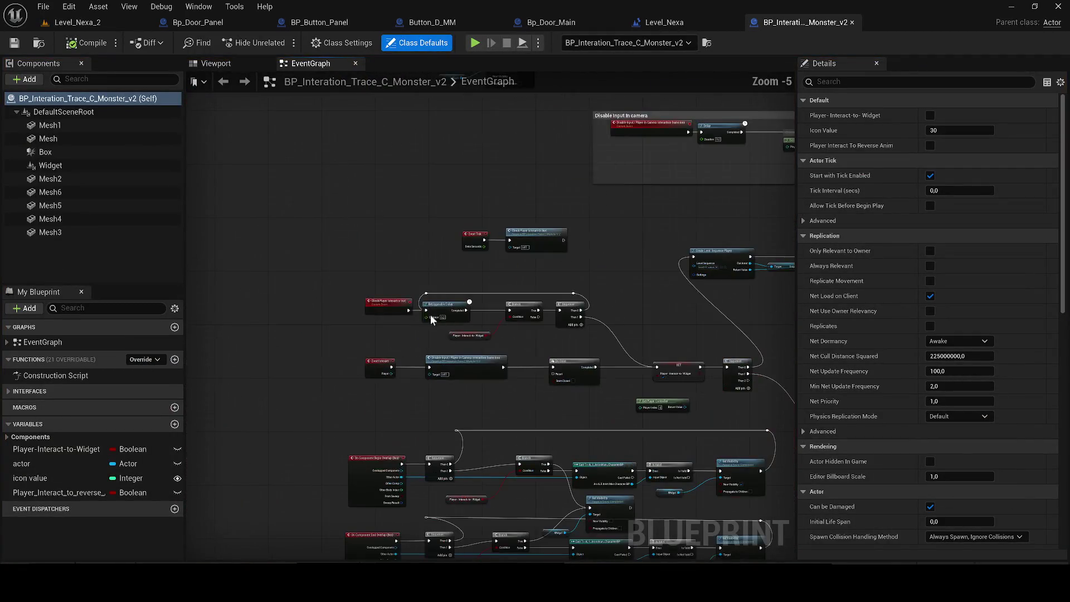
scroll(334, 344, up, 1)
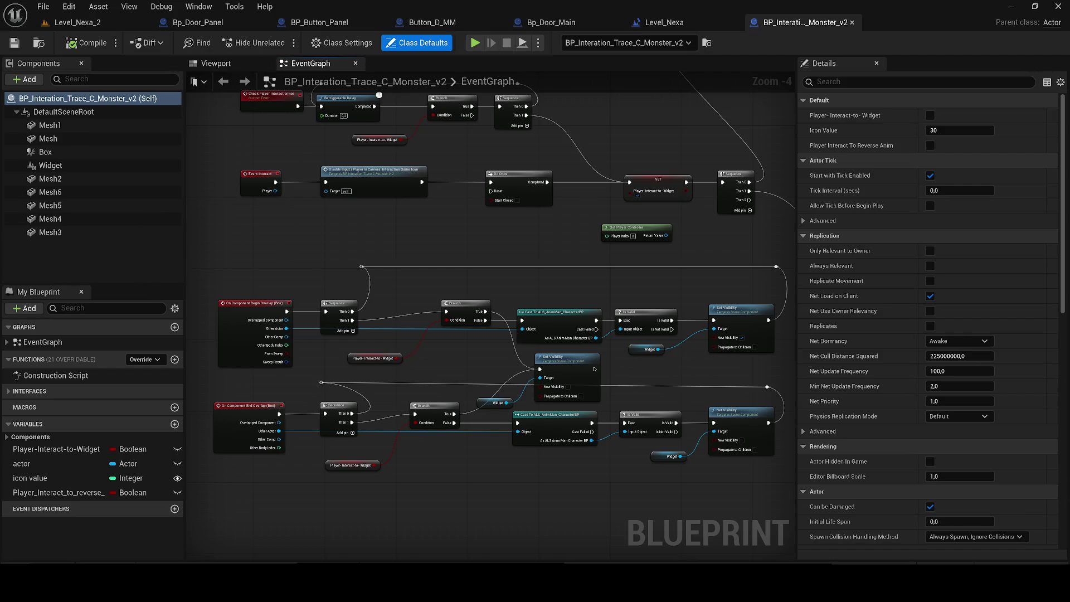
key(super+a)
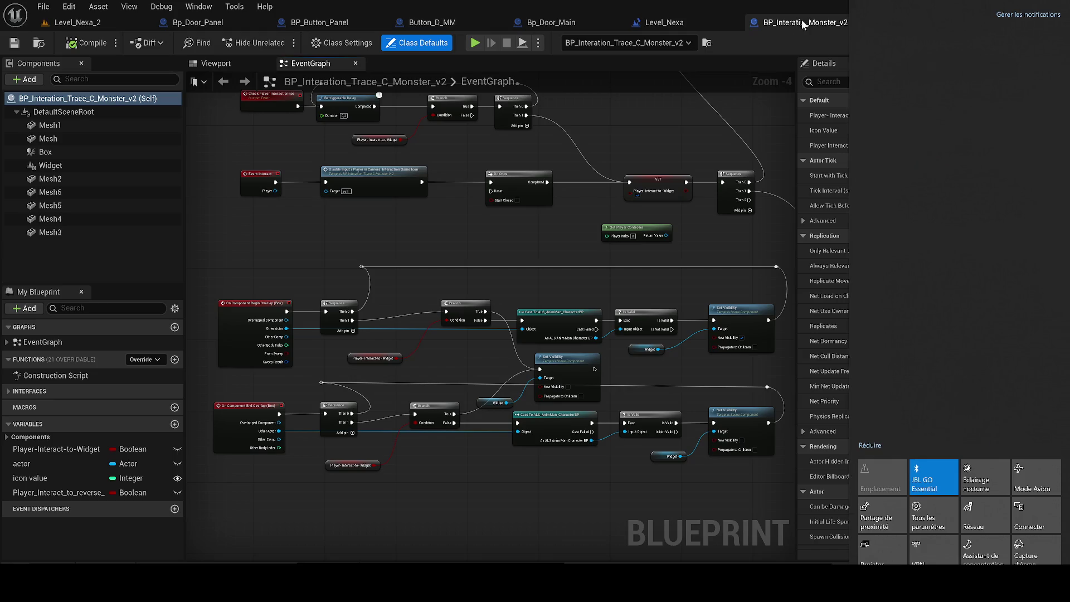
Dismiss the Windows quick-settings panel and close the monster trace and Level_Nexa blueprint tabs
click(800, 19)
click(852, 22)
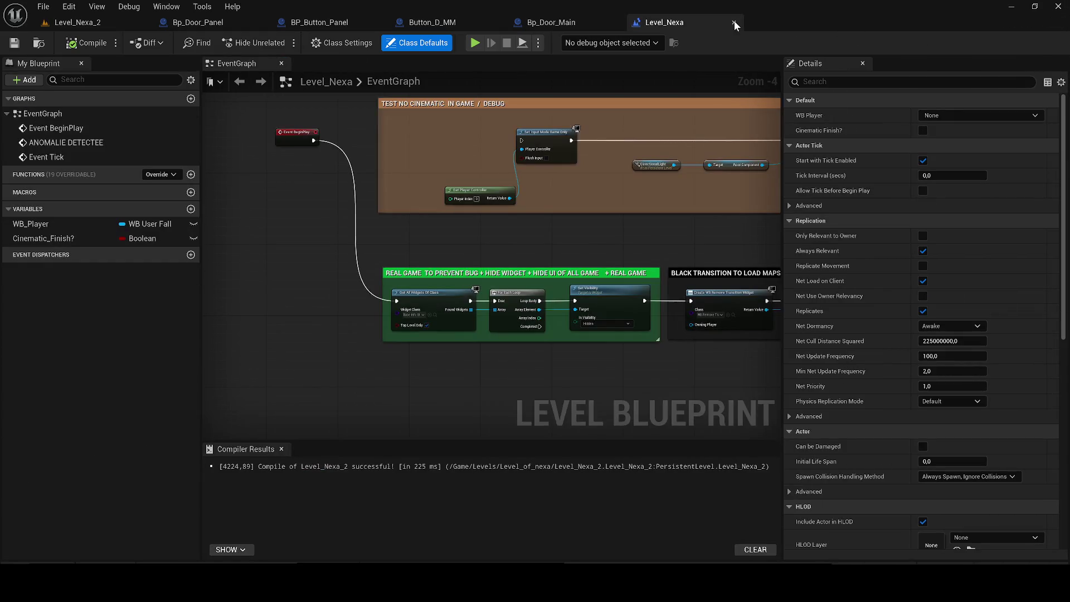
click(734, 22)
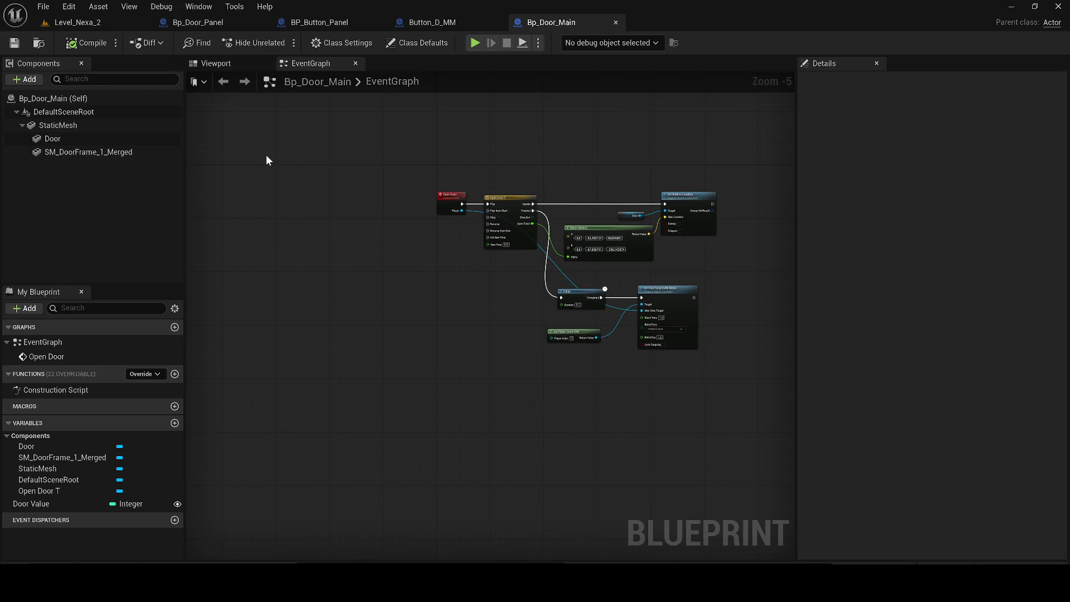
Select the player character in Level_Nexa_2 and open ALS_AnimMan_CharacterBP with Ctrl+E
mouse_move(400, 162)
mouse_down()
mouse_move(426, 175)
mouse_move(343, 216)
mouse_up()
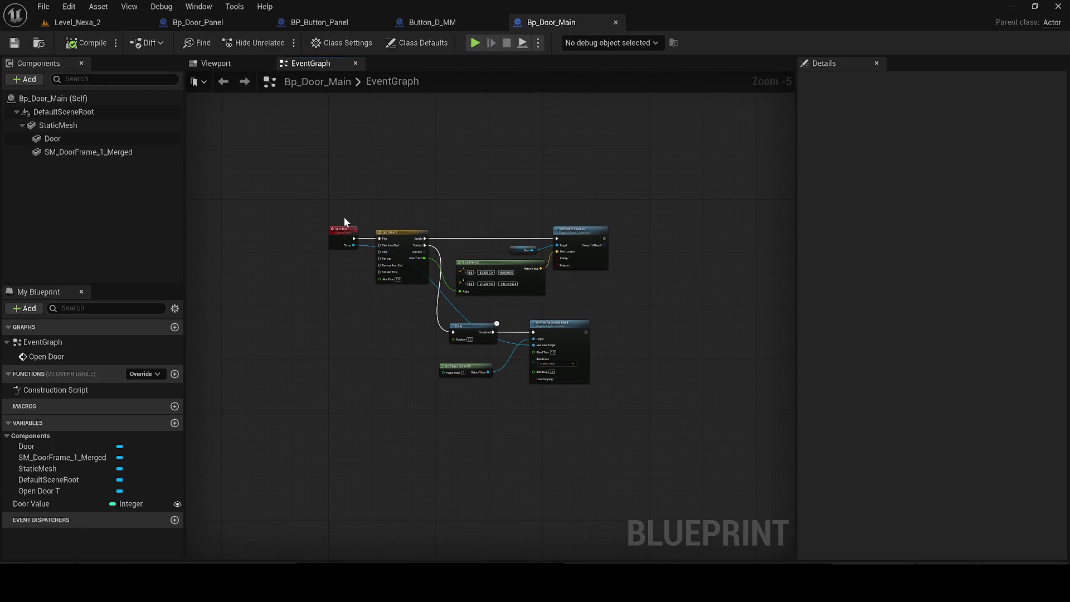
scroll(344, 216, up, 1)
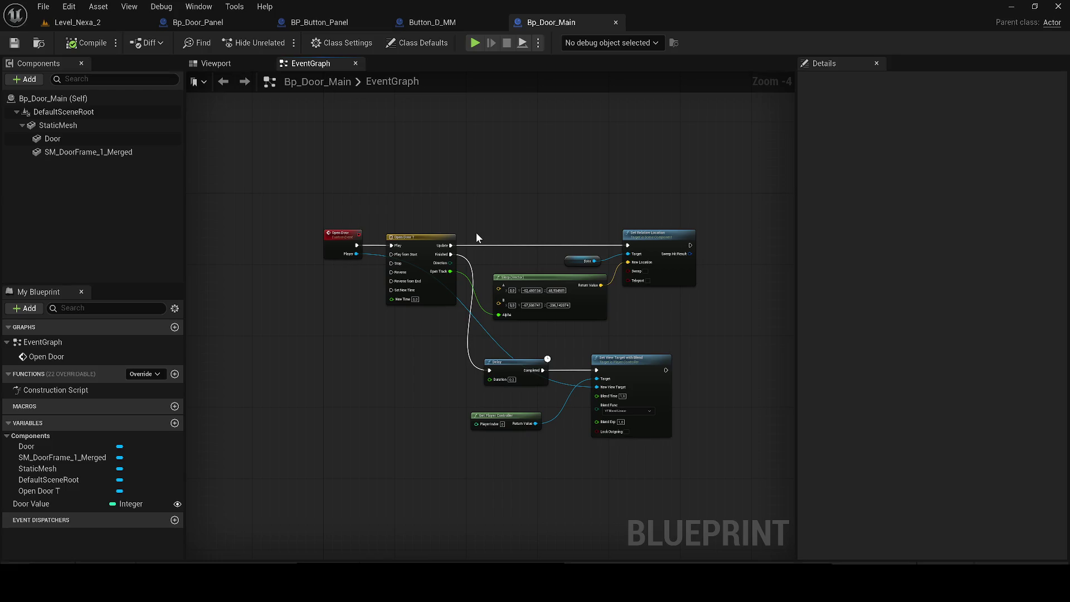
mouse_move(494, 240)
mouse_down()
mouse_move(510, 241)
mouse_move(311, 245)
mouse_up()
click(63, 24)
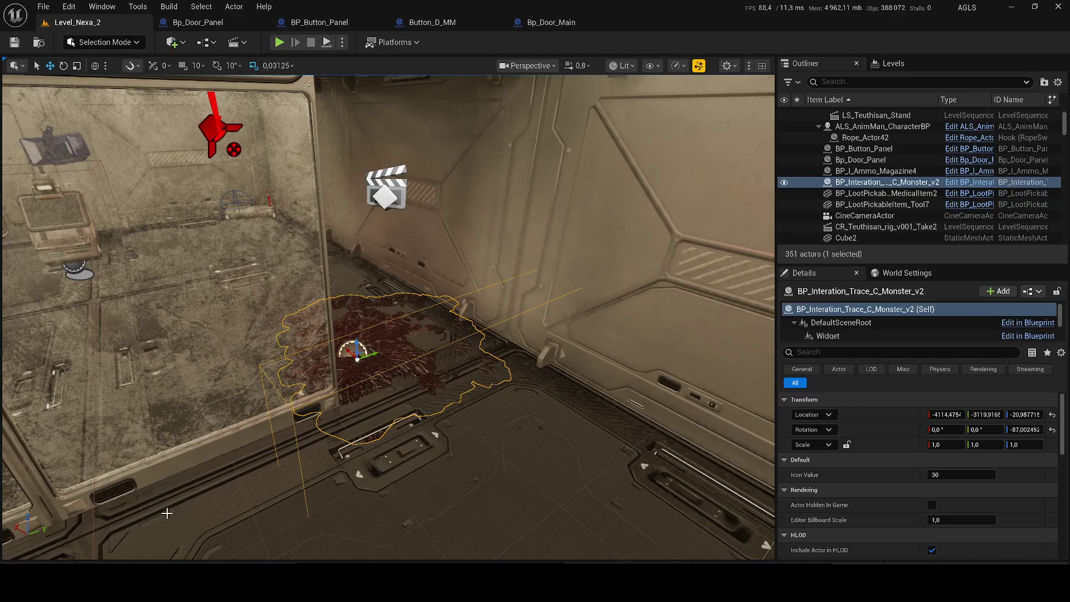
click(33, 574)
click(478, 364)
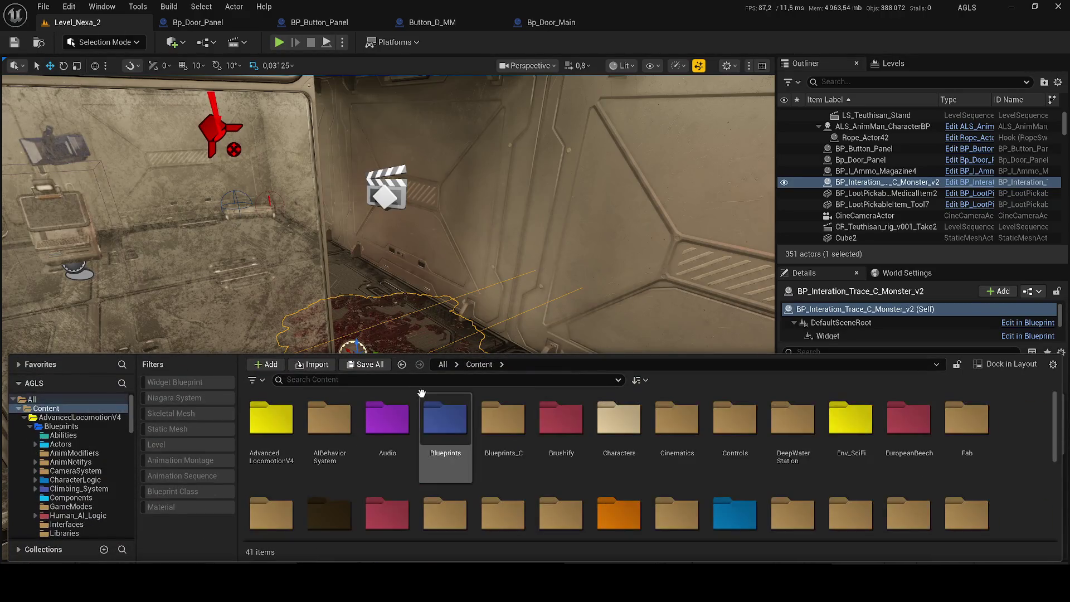
key(f)
click(382, 260)
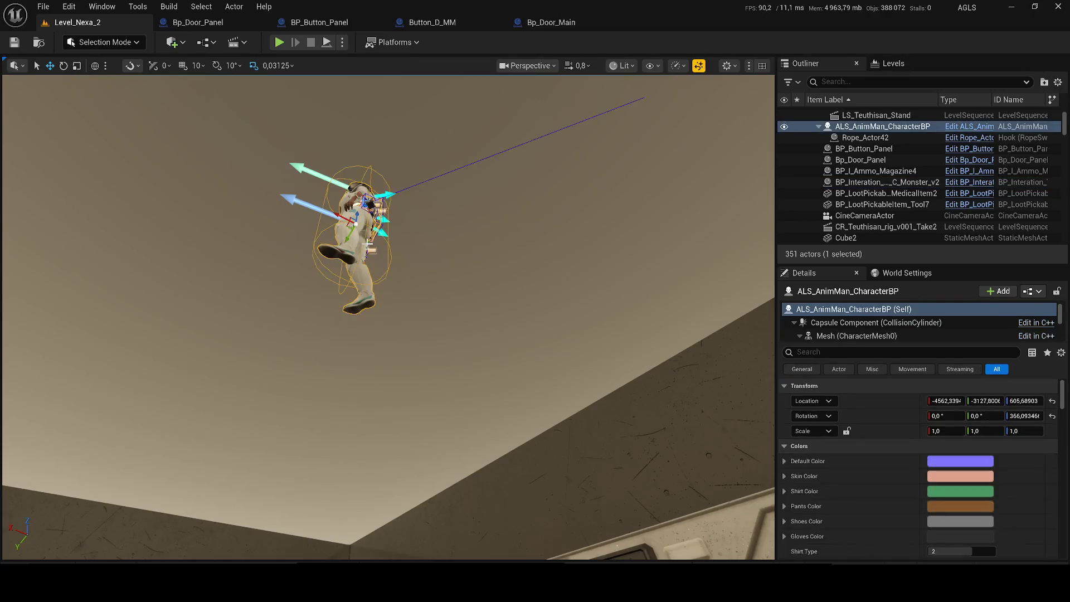
key(ctrl+e)
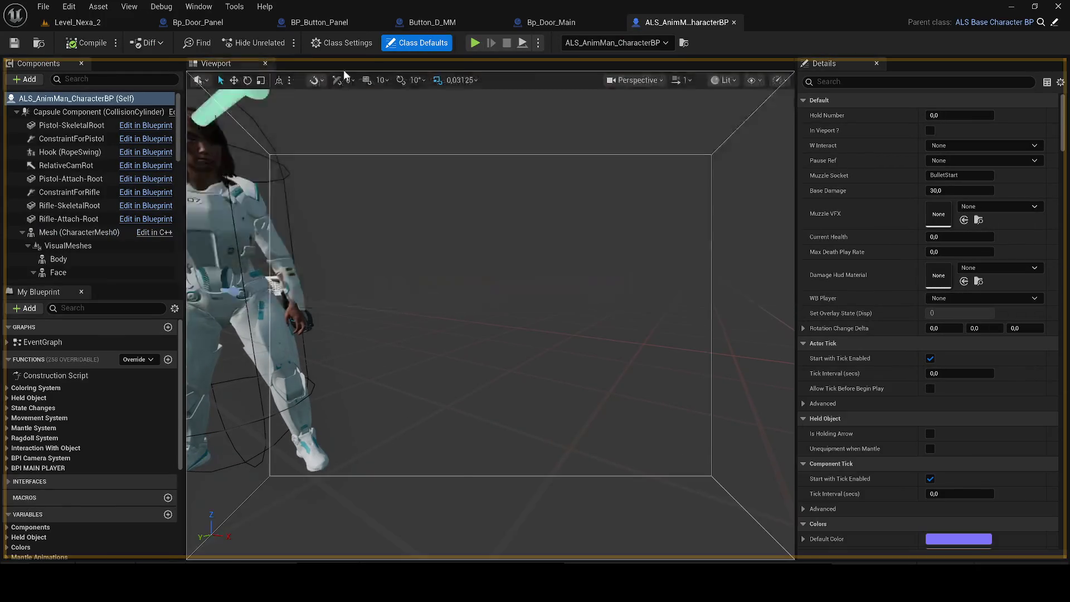
Delete the second Does Object Implement Interface node, wire the remaining check into Branch Condition, and save
click(341, 69)
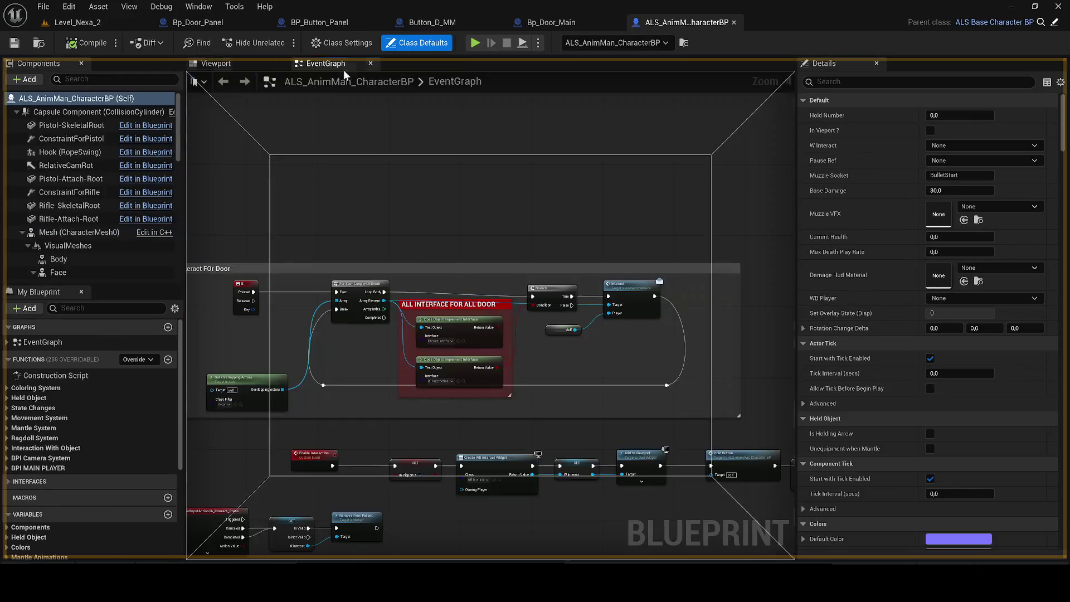
scroll(543, 372, up, 1)
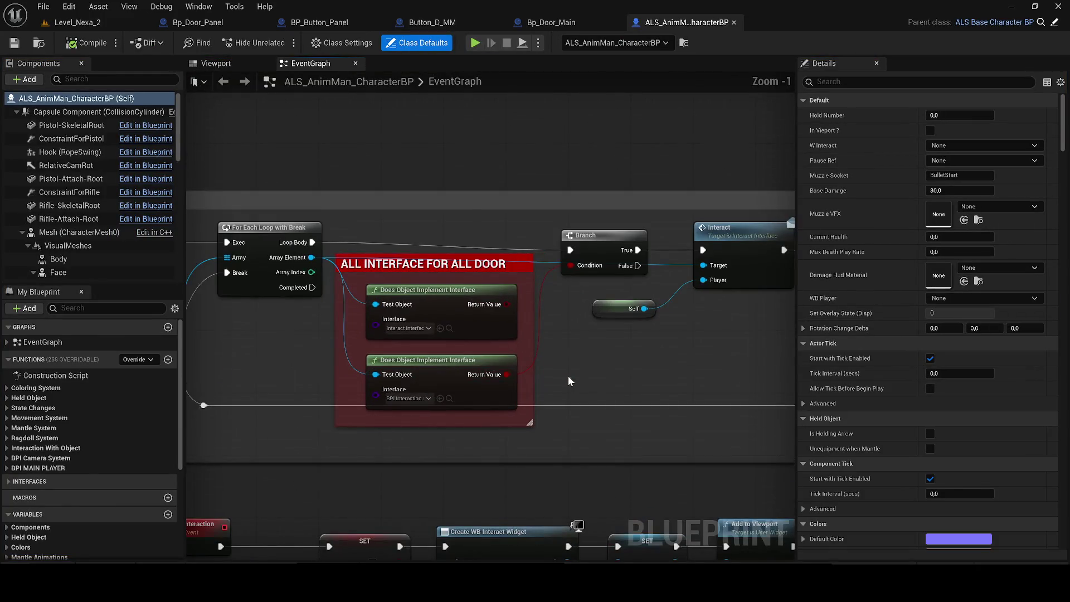
click(446, 363)
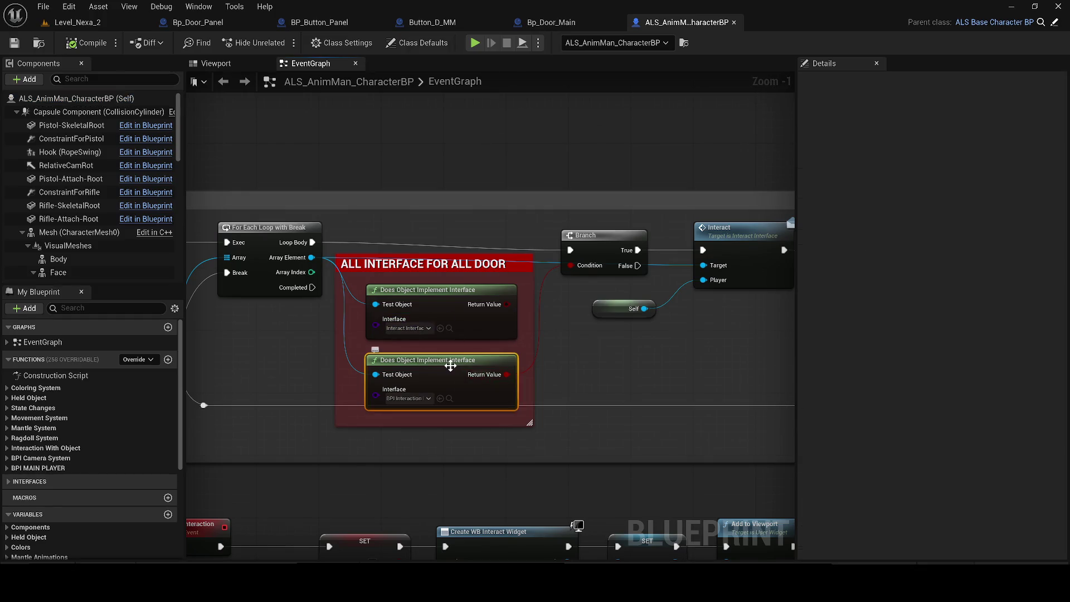
key(Delete)
drag(417, 425, 433, 369)
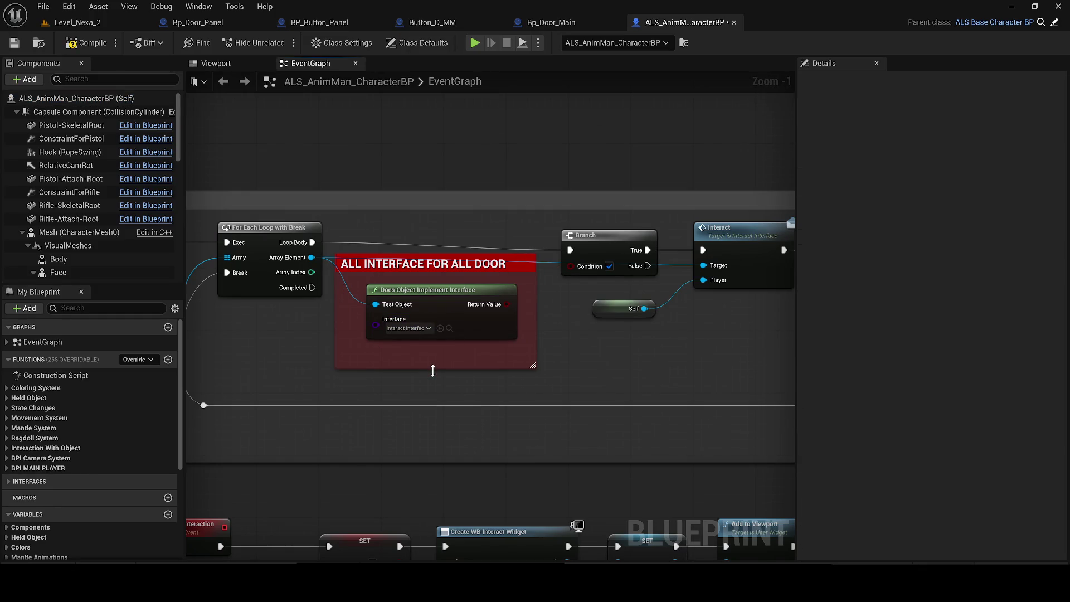
mouse_move(509, 304)
mouse_down()
mouse_move(588, 261)
mouse_move(560, 257)
mouse_move(583, 265)
mouse_move(570, 265)
mouse_up()
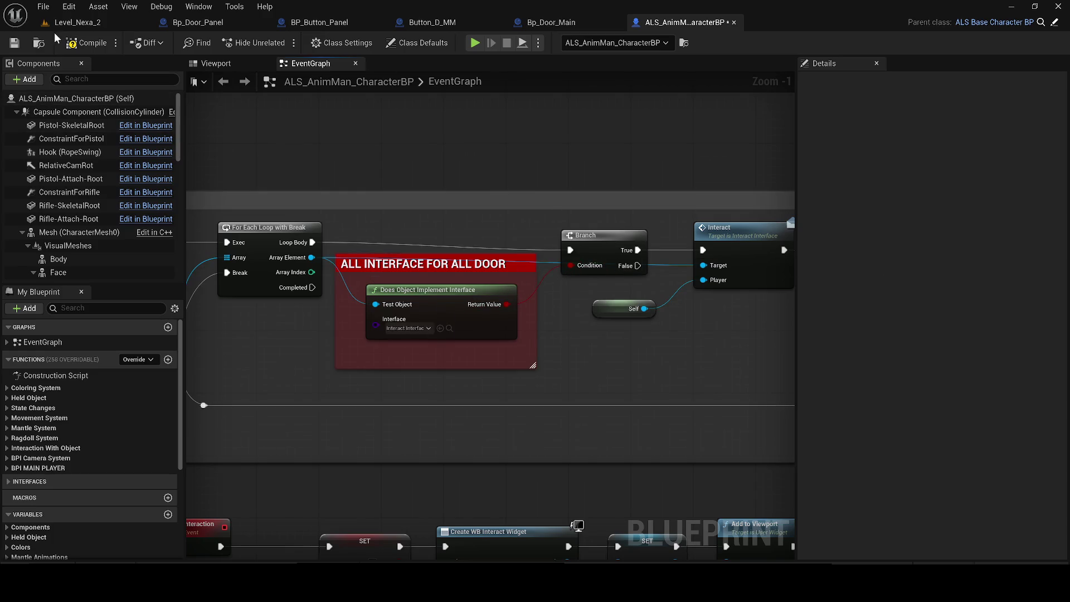
click(14, 42)
click(16, 43)
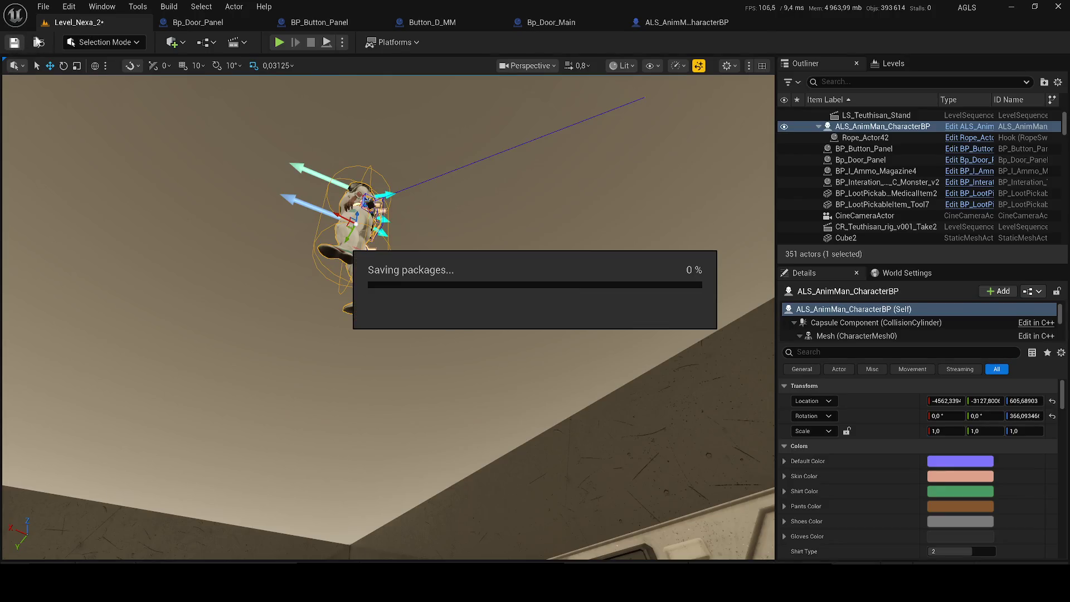
Play-test the level, running the character toward the closed door
click(279, 42)
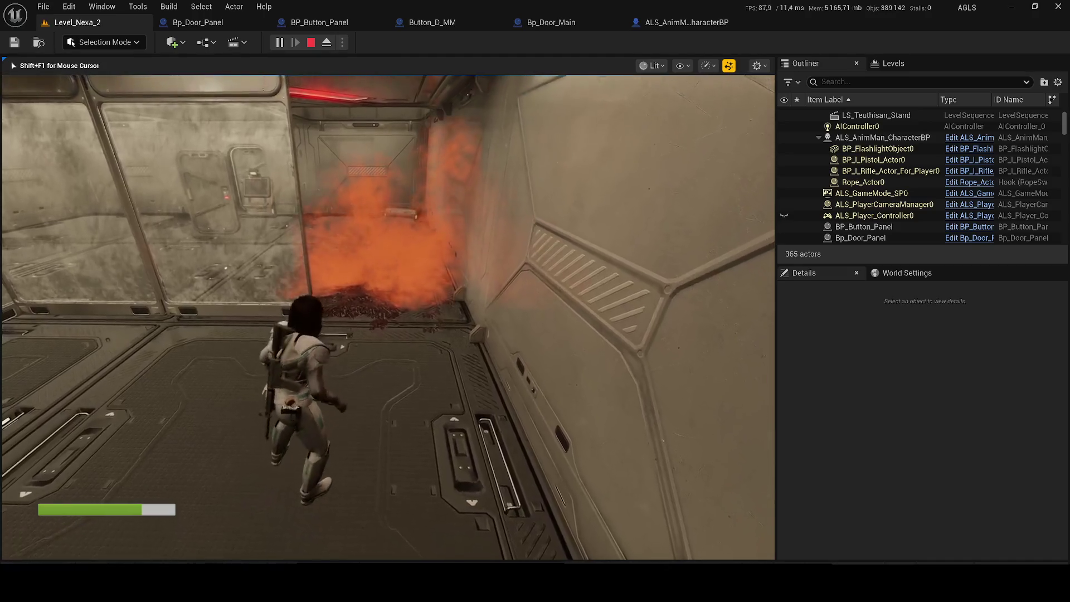
key(w)
key(w)
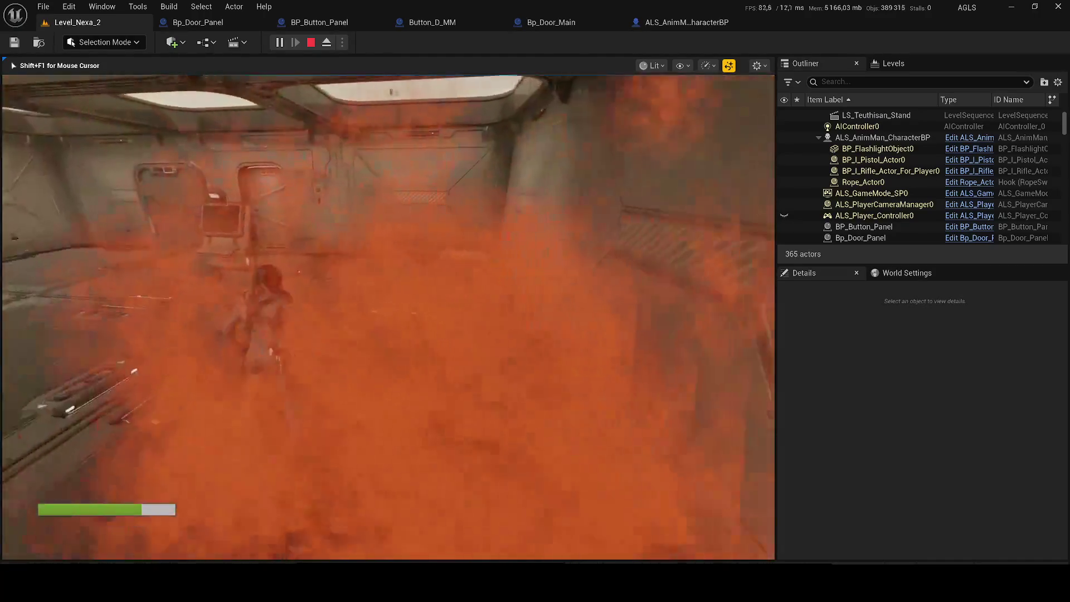
key(a)
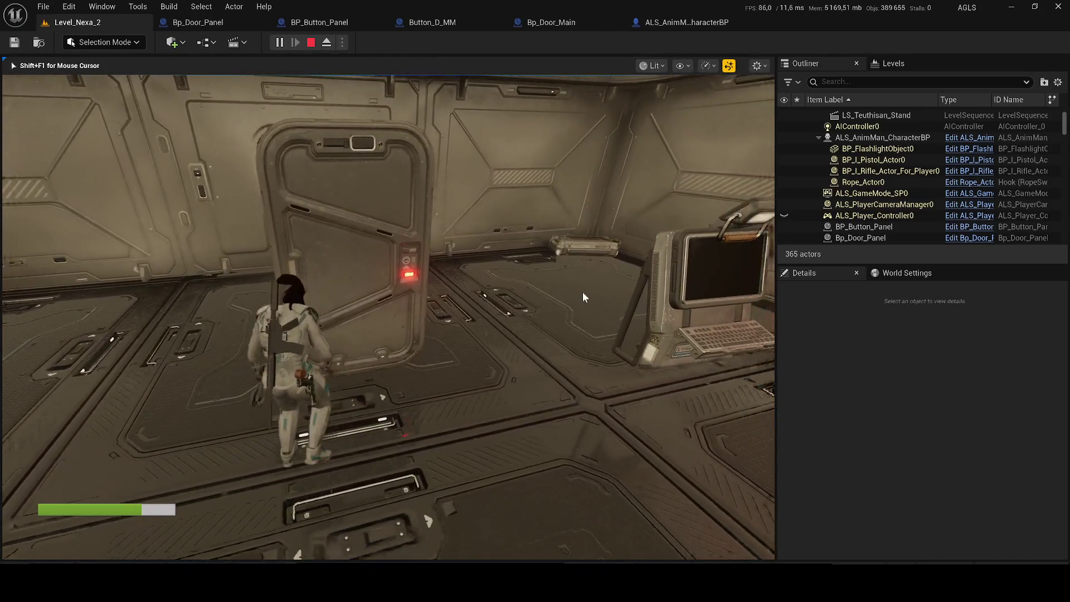
key(Escape)
Connect Event BeginPlay directly to Get All Widgets in the Level_Nexa level blueprint
click(201, 43)
click(251, 119)
mouse_move(313, 140)
mouse_down()
mouse_move(323, 139)
mouse_move(329, 228)
mouse_move(511, 160)
mouse_up()
drag(390, 302, 397, 301)
click(78, 23)
Play-test again in unlit view, walking to the terminal and door, then stop
click(279, 42)
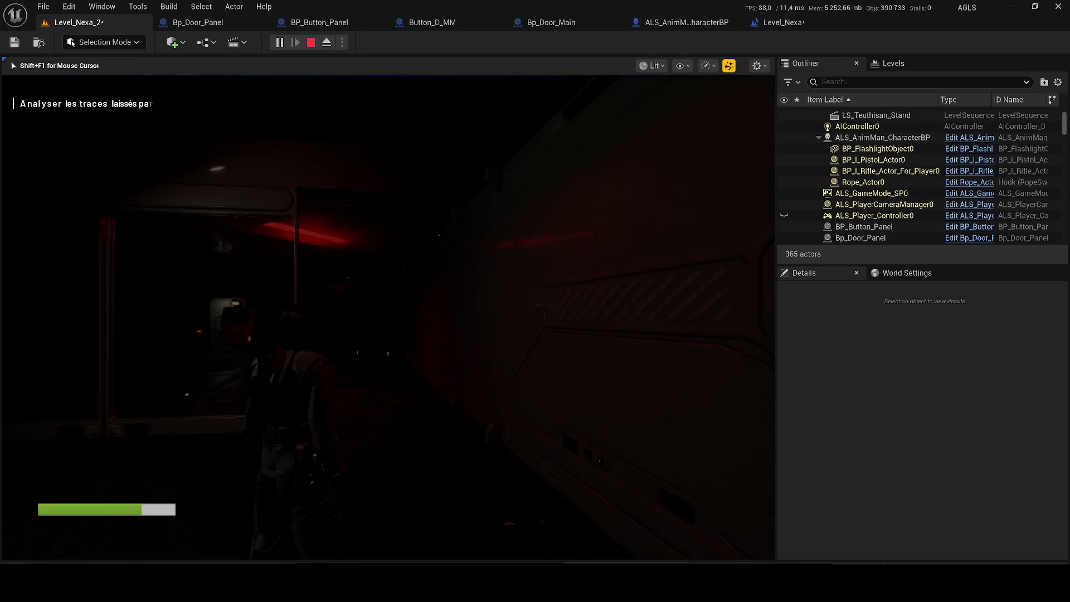
key(w)
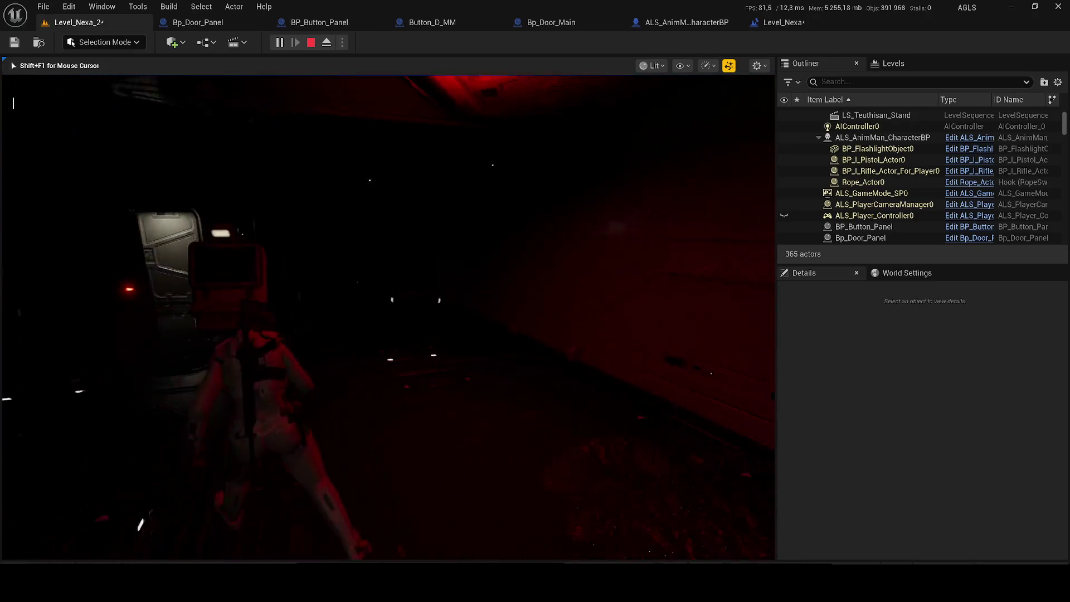
key(F2)
key(w)
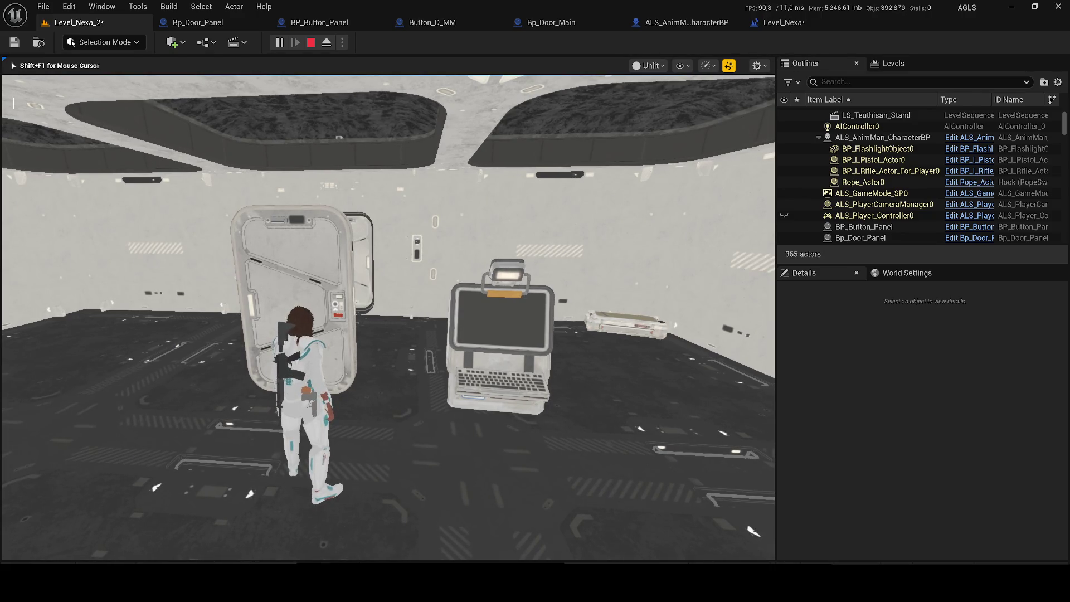
key(Escape)
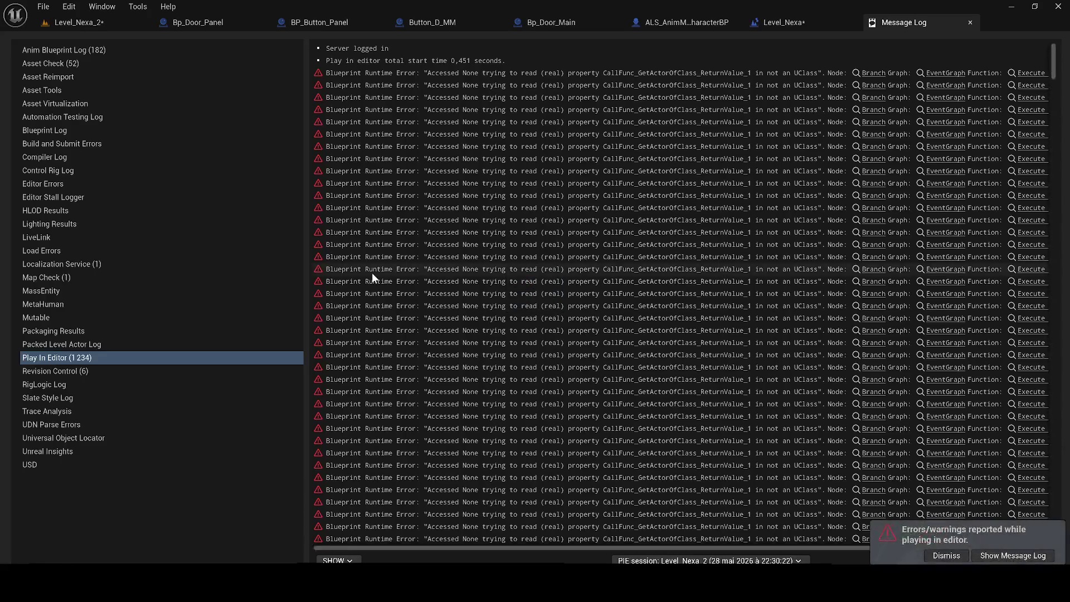
Close the Message Log listing the runtime errors
click(969, 23)
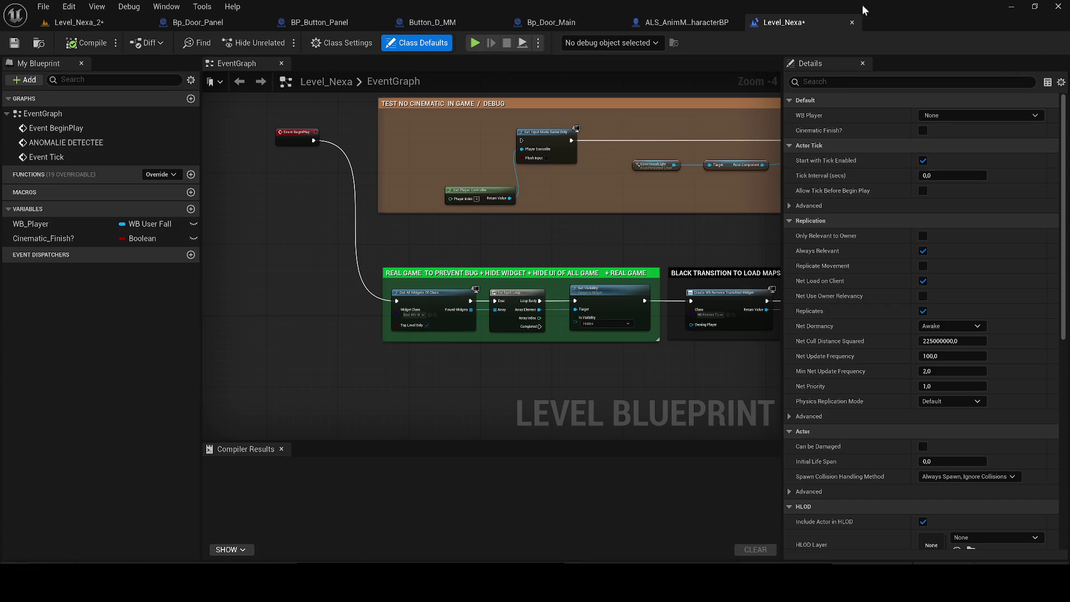
Save the level, dismiss Compiler Results, and close the Level_Nexa level blueprint tab
click(14, 42)
click(281, 448)
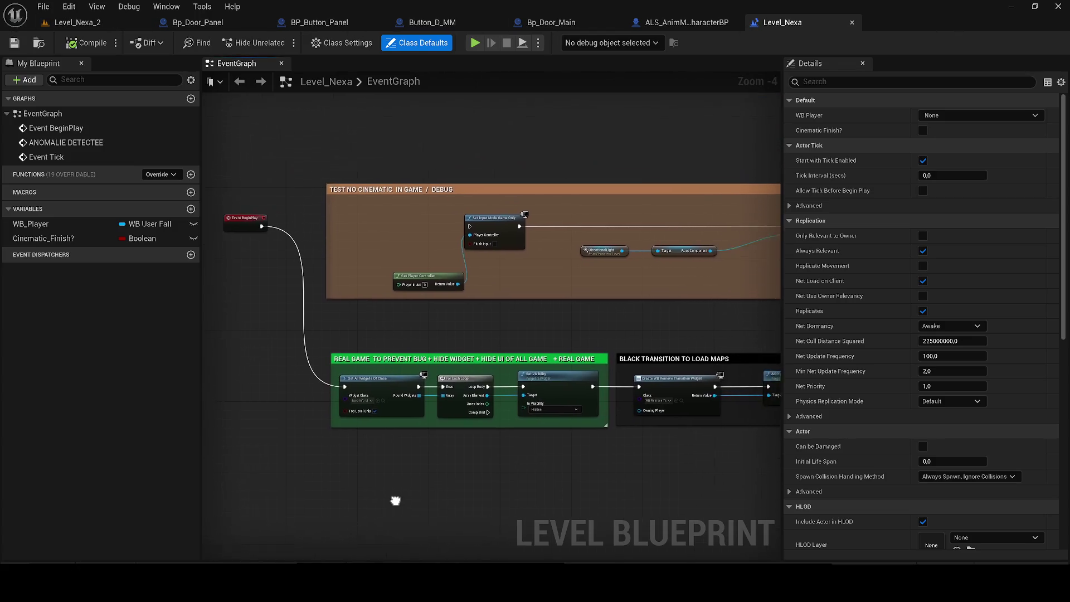
scroll(392, 493, down, 3)
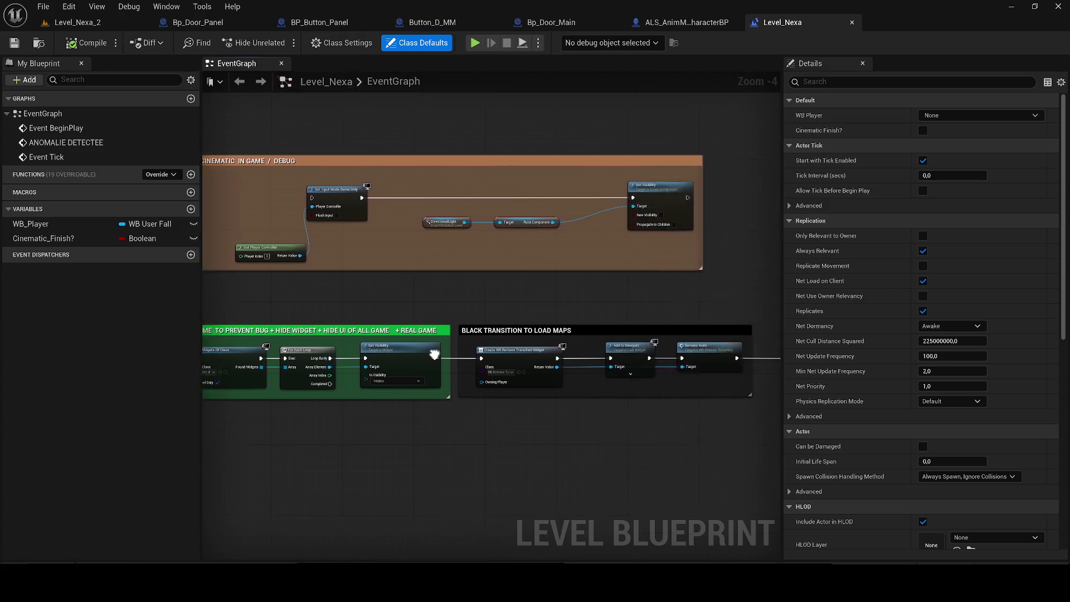
scroll(310, 323, down, 5)
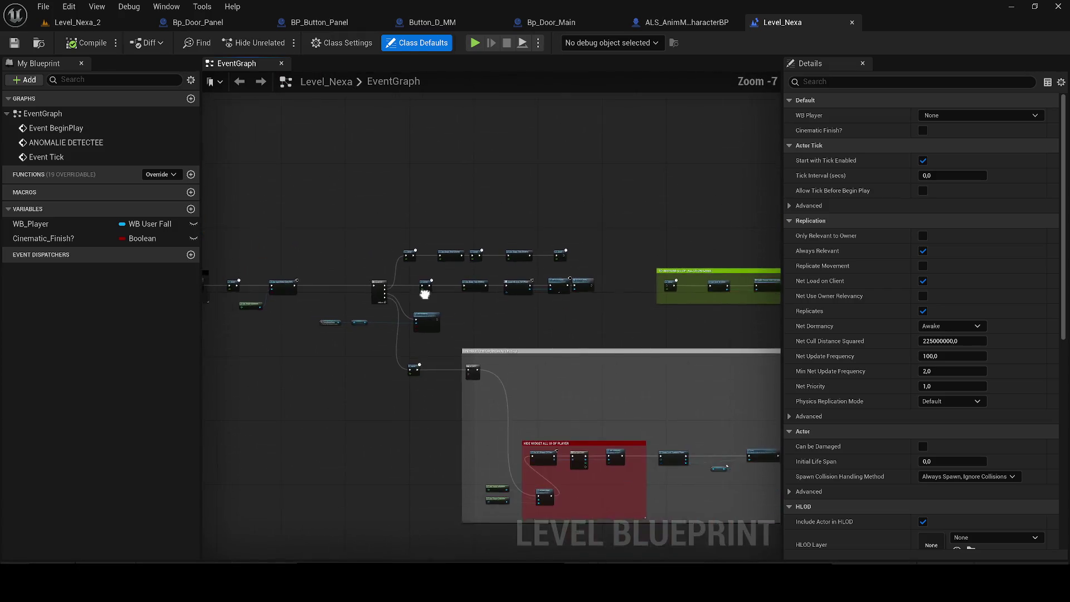
mouse_move(223, 264)
mouse_down()
mouse_move(48, 264)
mouse_move(540, 298)
mouse_up()
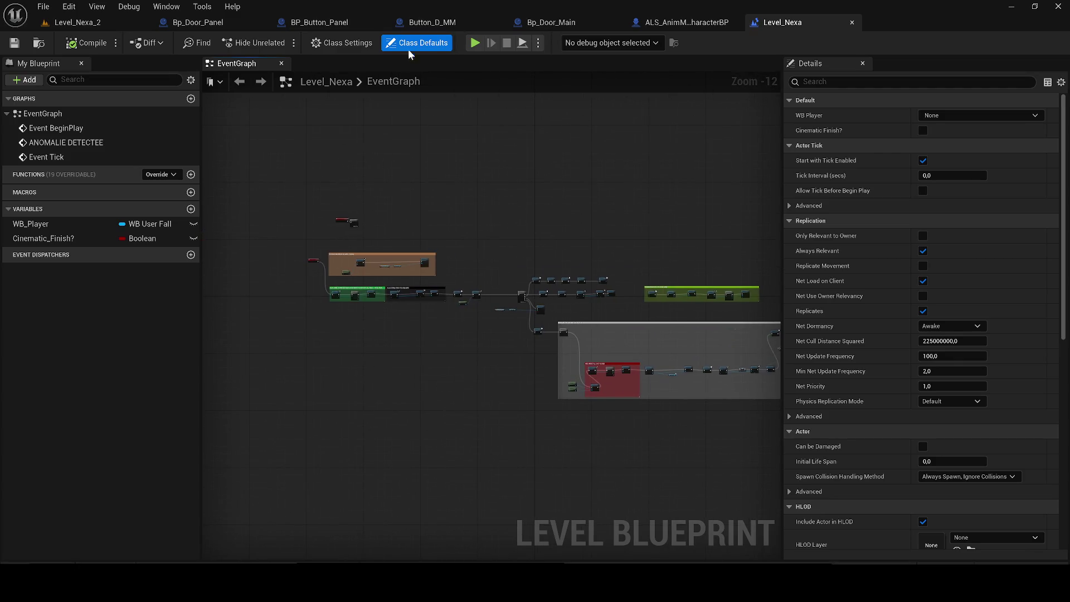
click(852, 22)
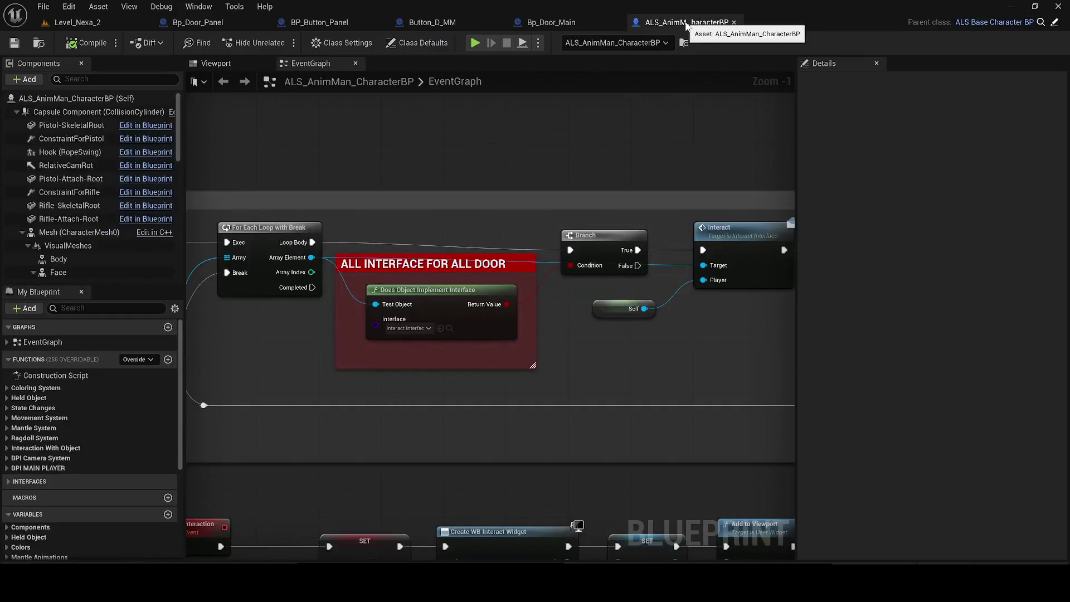
drag(721, 239, 520, 231)
click(521, 230)
double_click(521, 231)
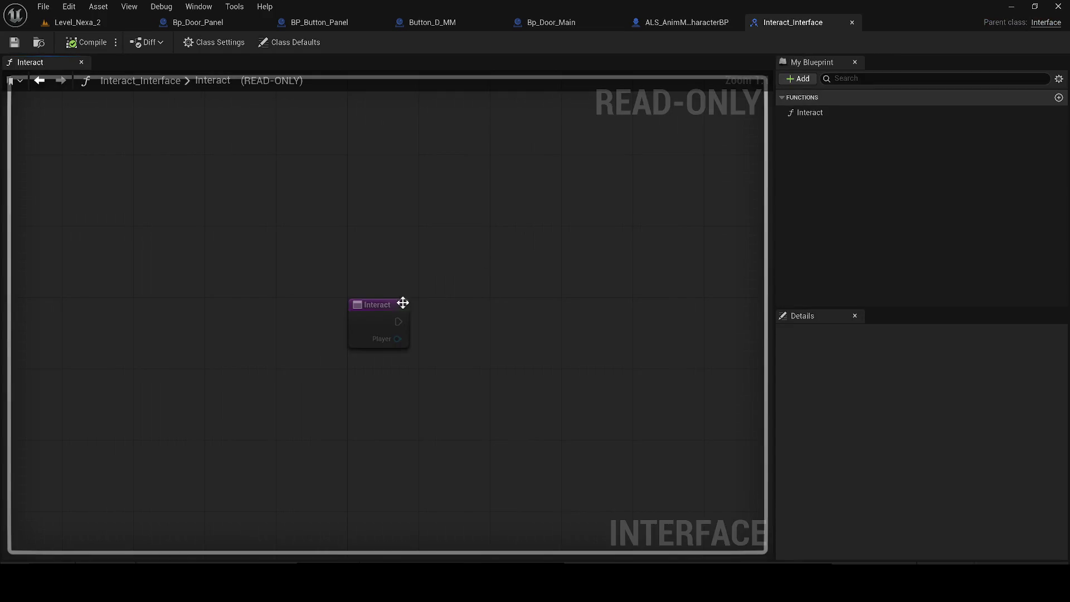
click(360, 341)
click(852, 23)
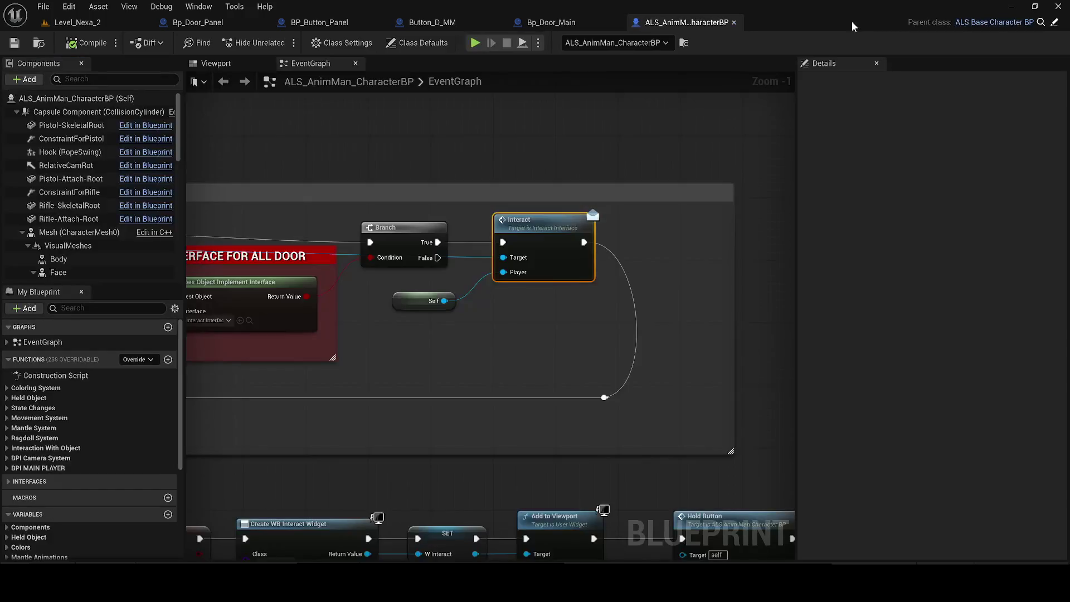
scroll(645, 332, down, 2)
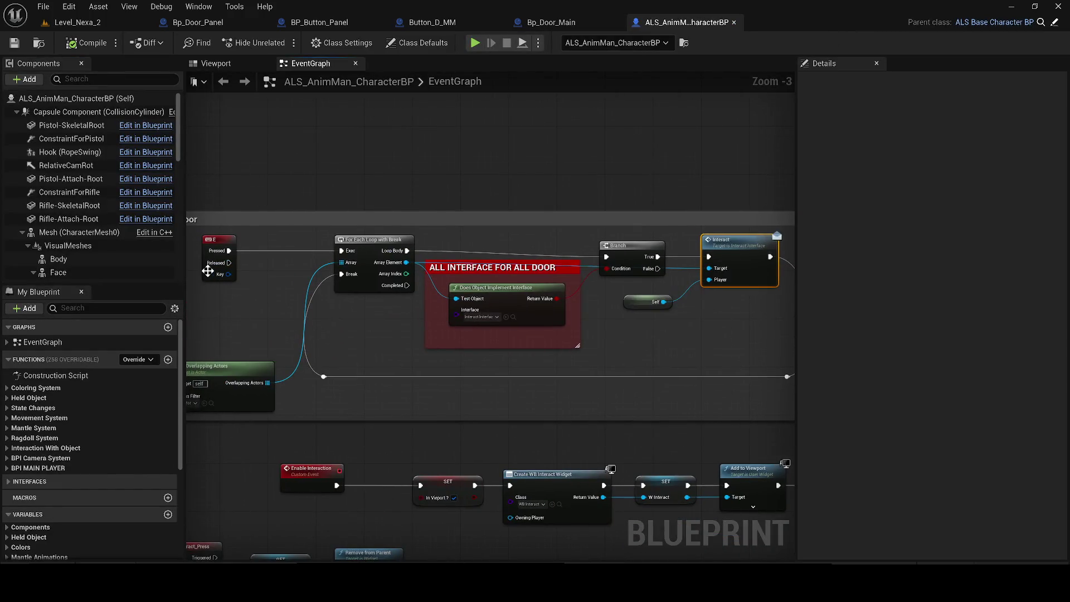
scroll(319, 242, up, 4)
click(319, 242)
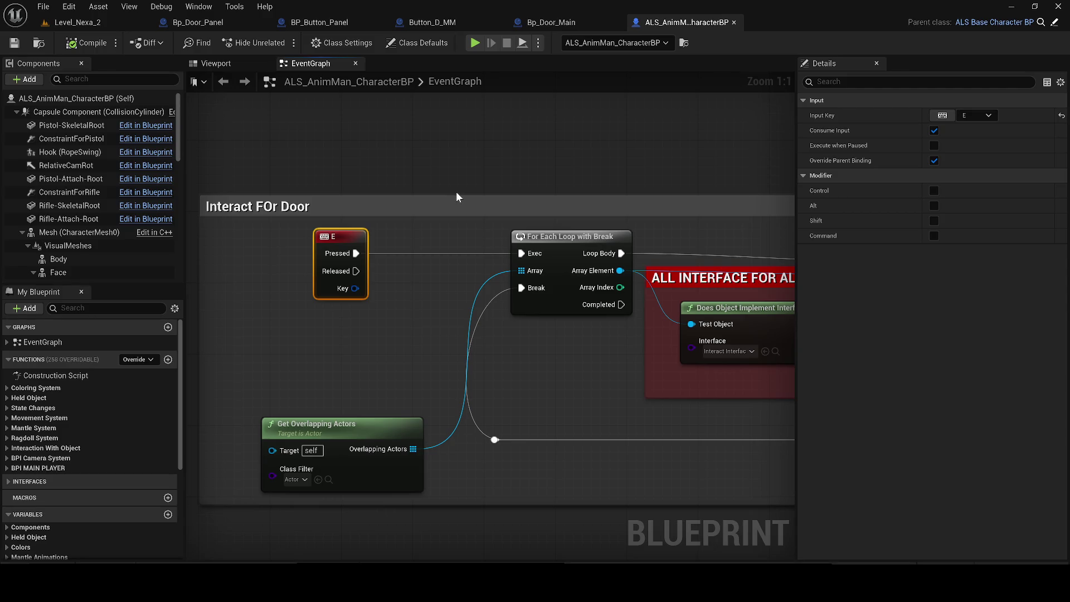
Drag the INTERACTION comment group so it sits directly above the Interact FOr Door group
scroll(456, 197, down, 1)
click(435, 197)
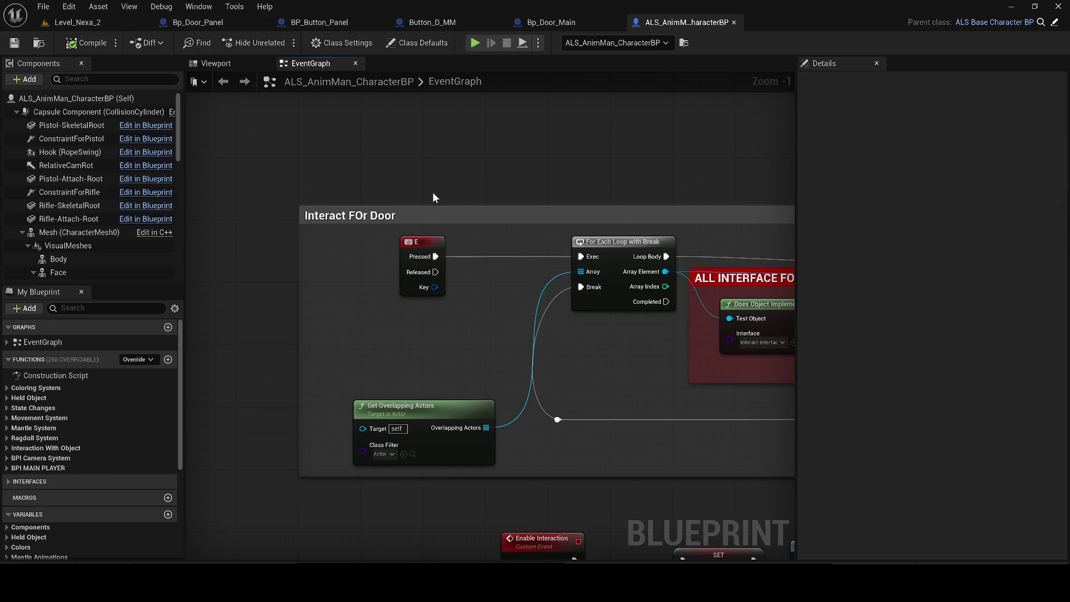
click(403, 244)
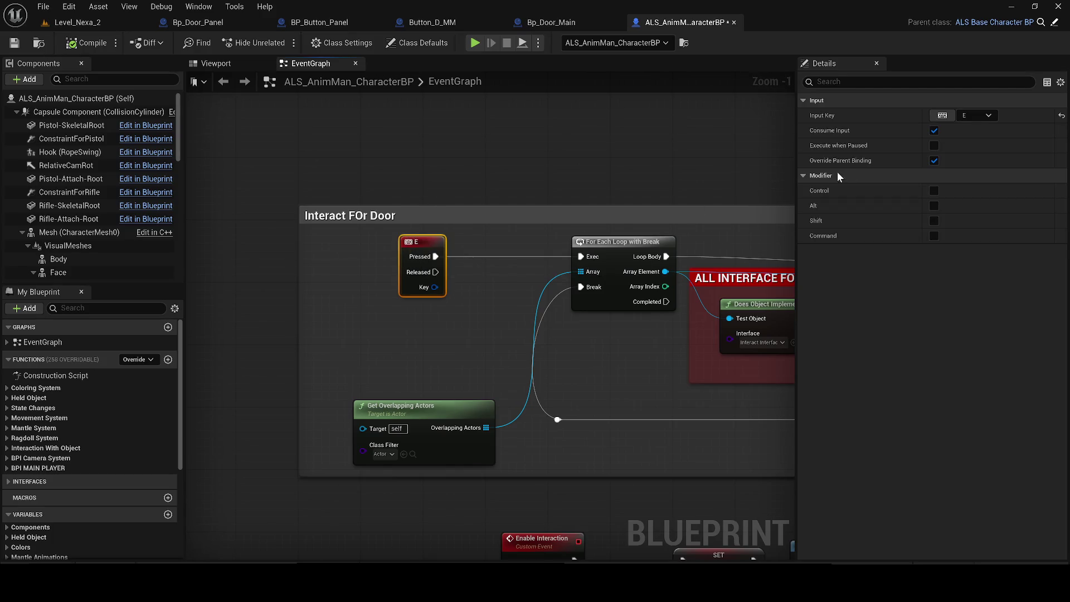
click(402, 182)
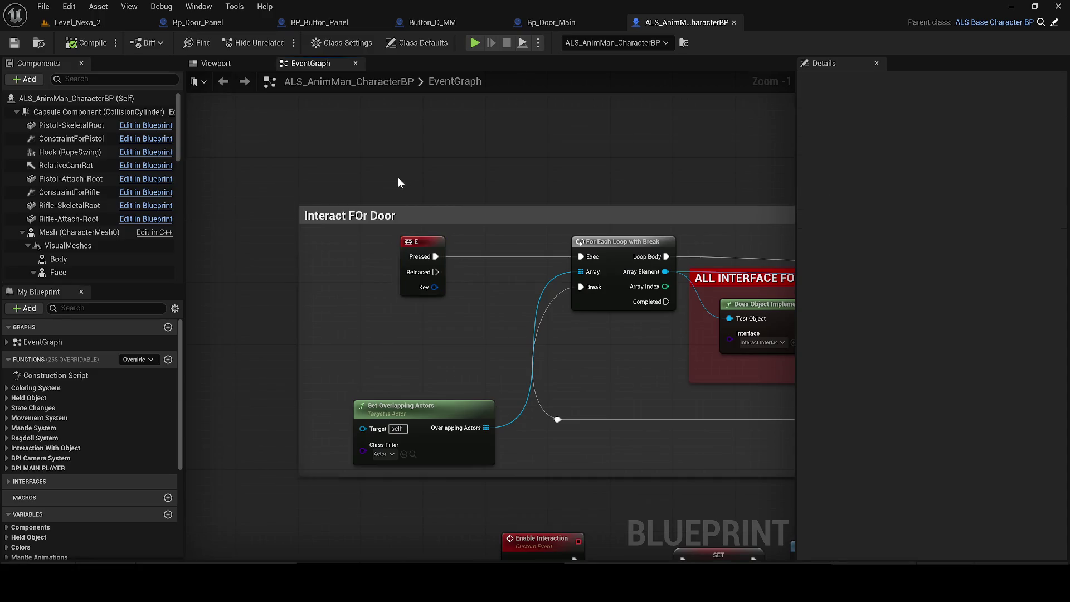
scroll(402, 176, down, 4)
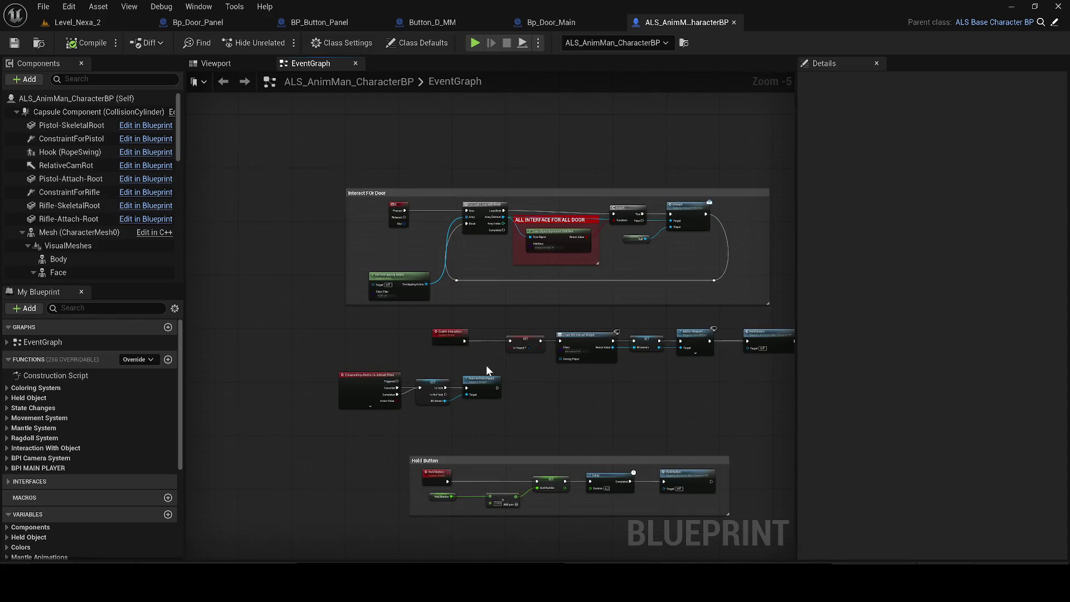
scroll(486, 366, down, 3)
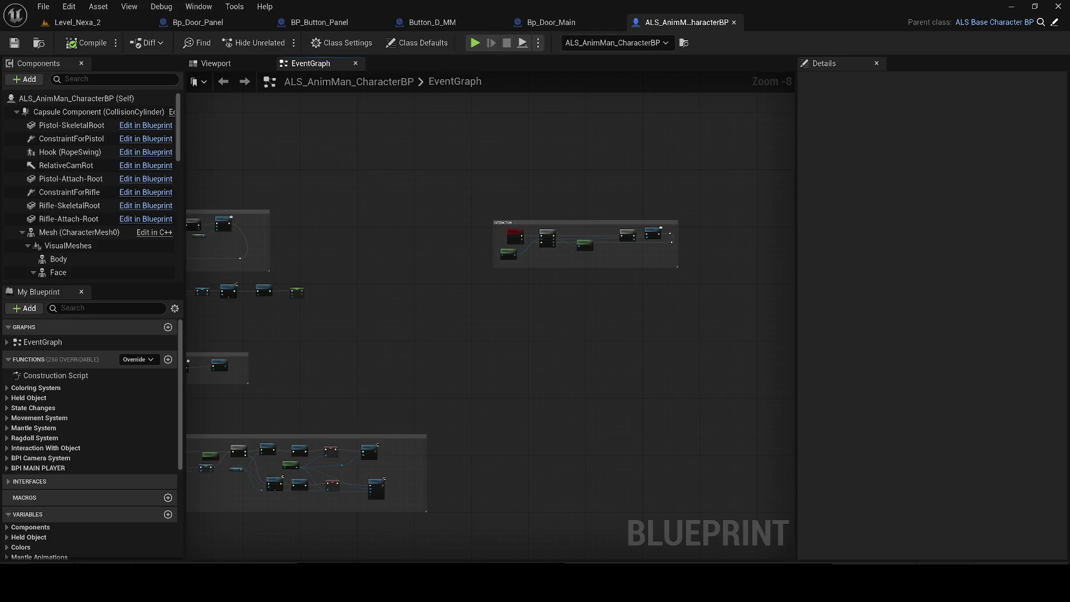
scroll(524, 252, up, 5)
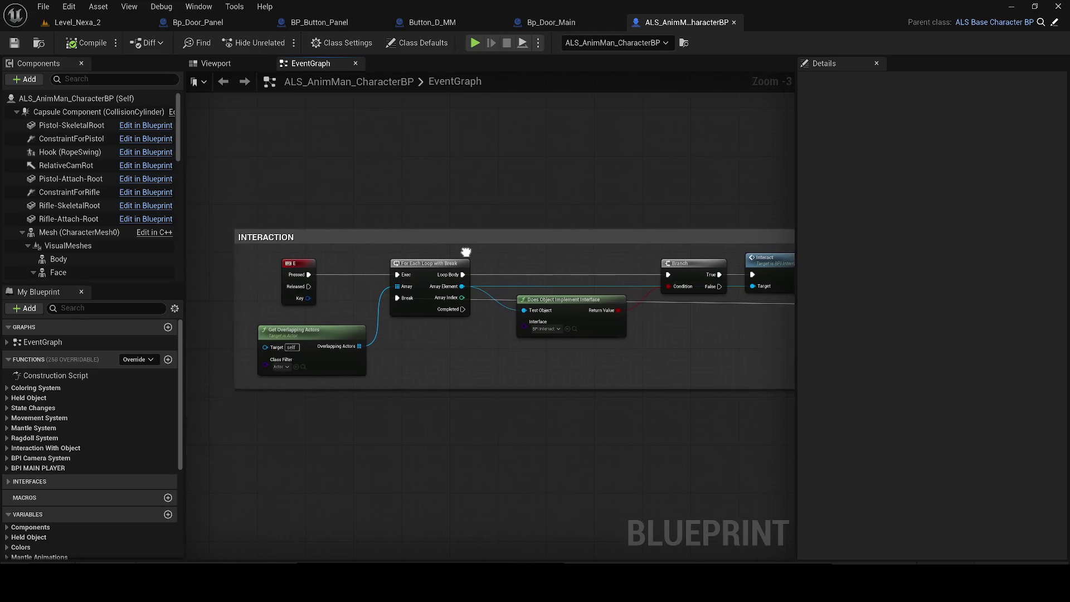
scroll(465, 252, down, 5)
mouse_move(641, 291)
mouse_down()
mouse_move(633, 279)
mouse_move(233, 220)
mouse_move(251, 239)
mouse_up()
scroll(251, 239, up, 5)
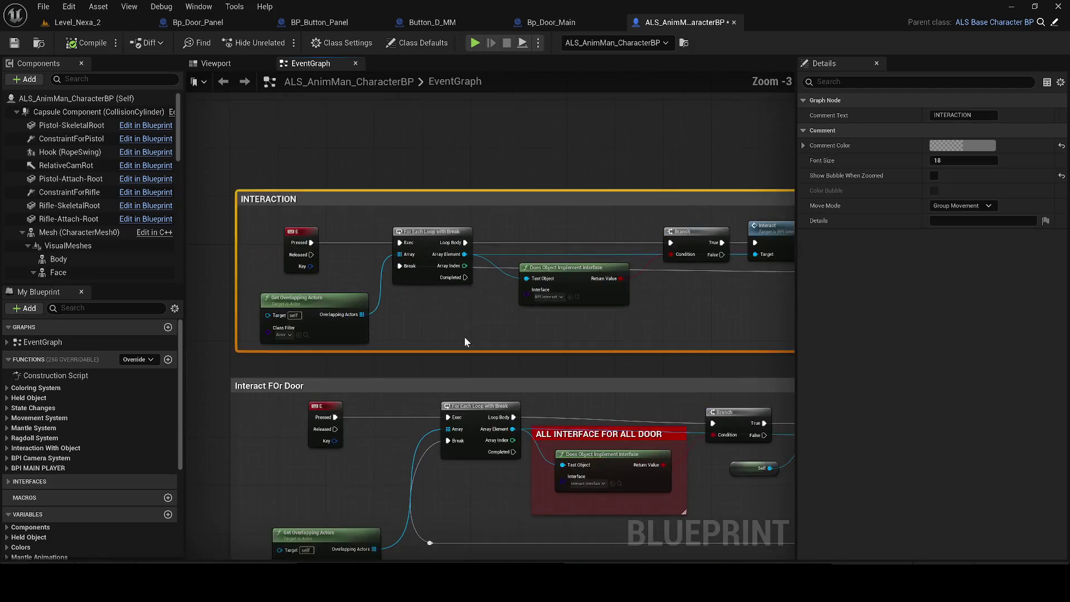
Locate the interfaces behind the INTERACTION and door checks and open Interact_Interface
click(469, 333)
drag(459, 321, 413, 304)
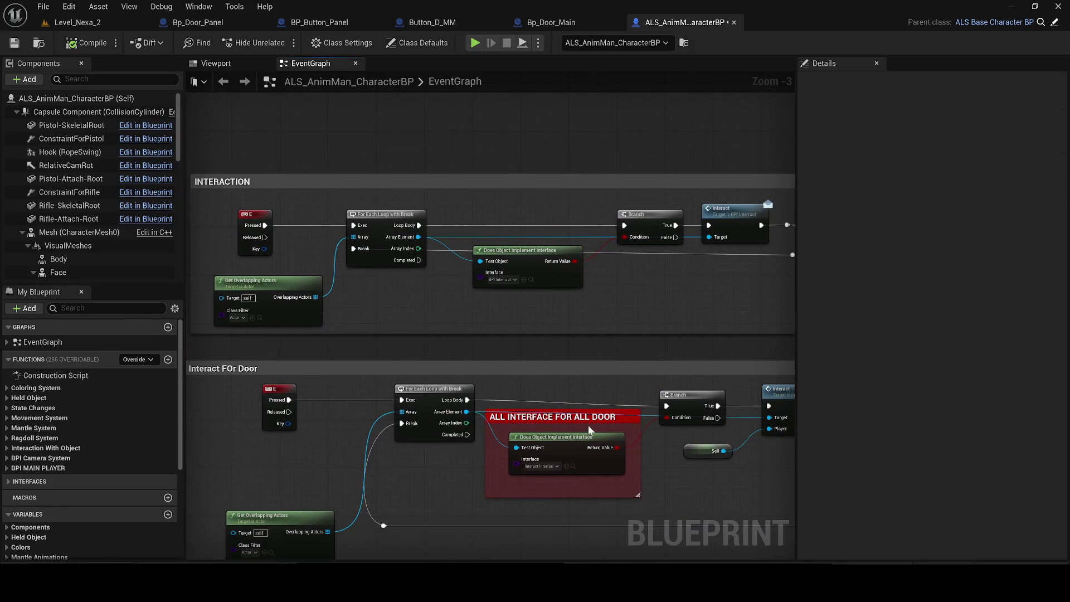
click(530, 279)
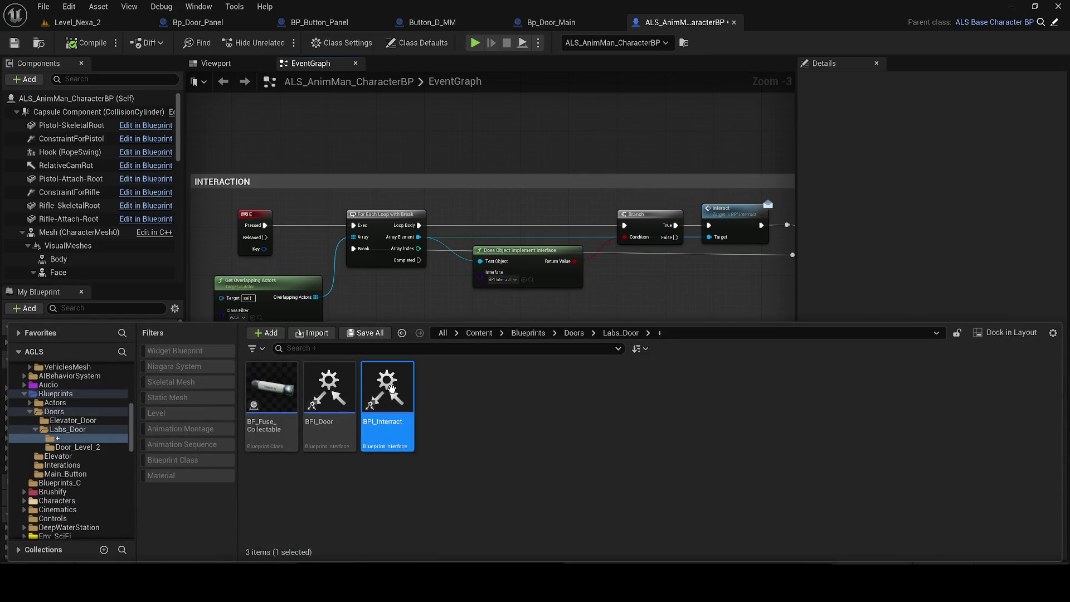
click(508, 301)
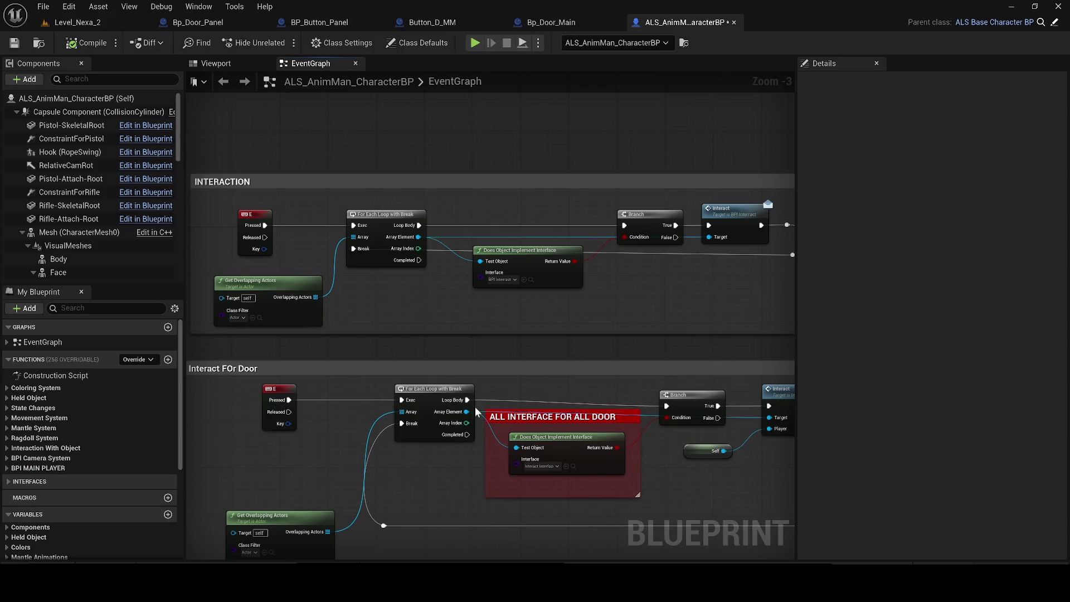
click(572, 469)
double_click(503, 401)
click(719, 24)
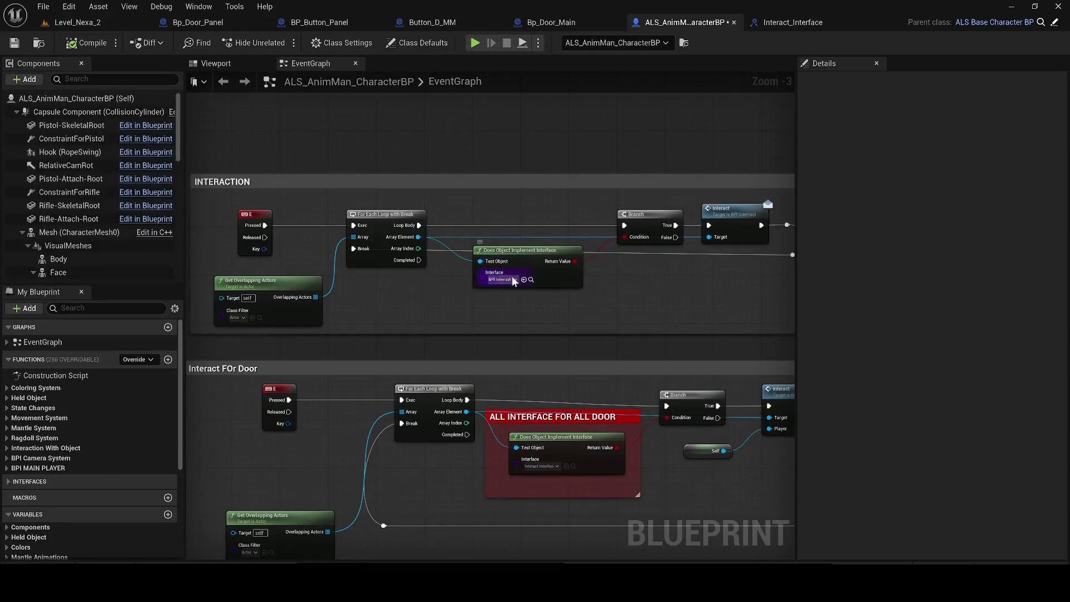
Compare BPI_Interract's Interact function with Interact_Interface's, then close both interface editors
click(531, 279)
double_click(387, 390)
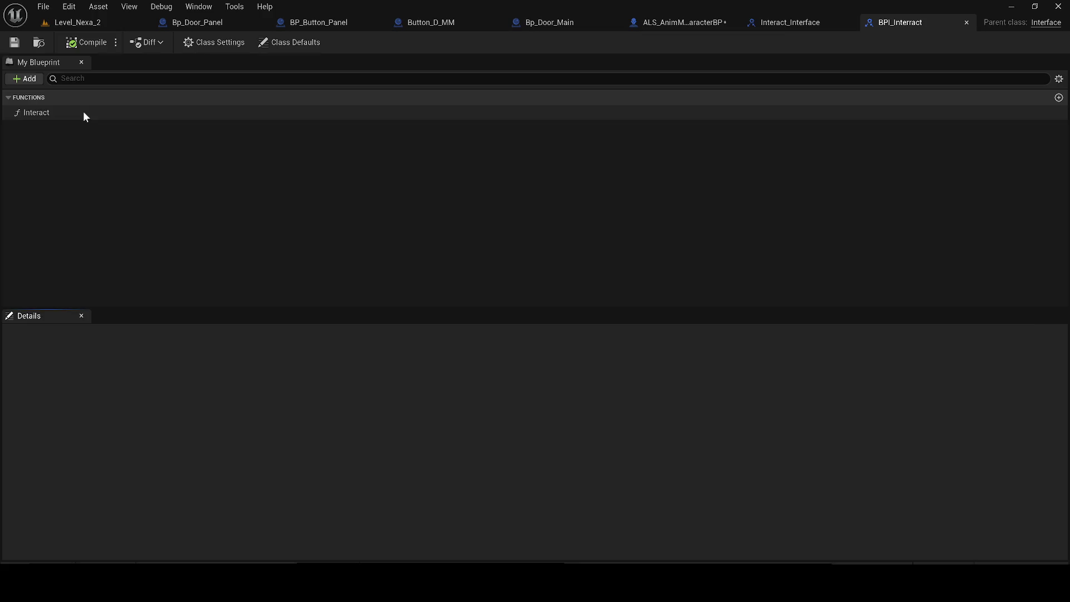
double_click(83, 112)
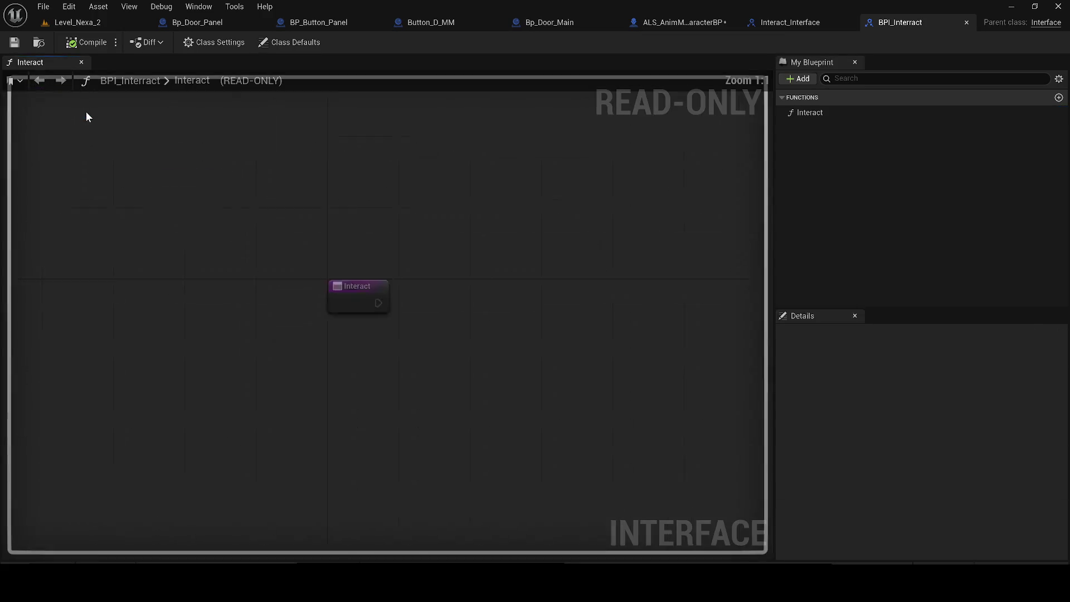
click(791, 24)
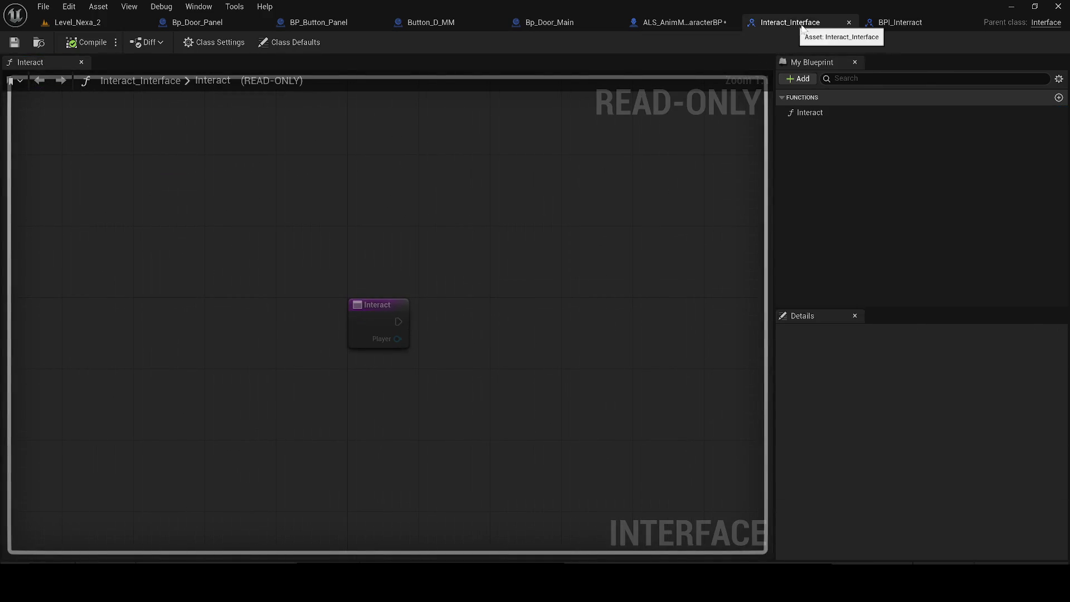
click(866, 23)
click(847, 23)
click(853, 23)
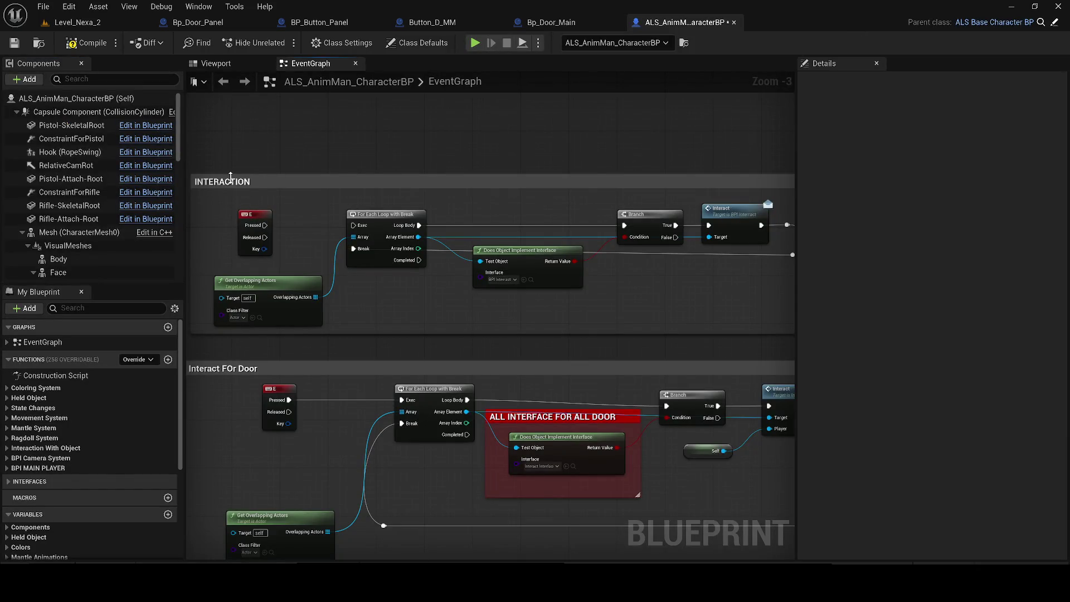
Recolour the INTERACTION group red, retitle it DESTROY, and save the character blueprint
click(231, 177)
click(958, 146)
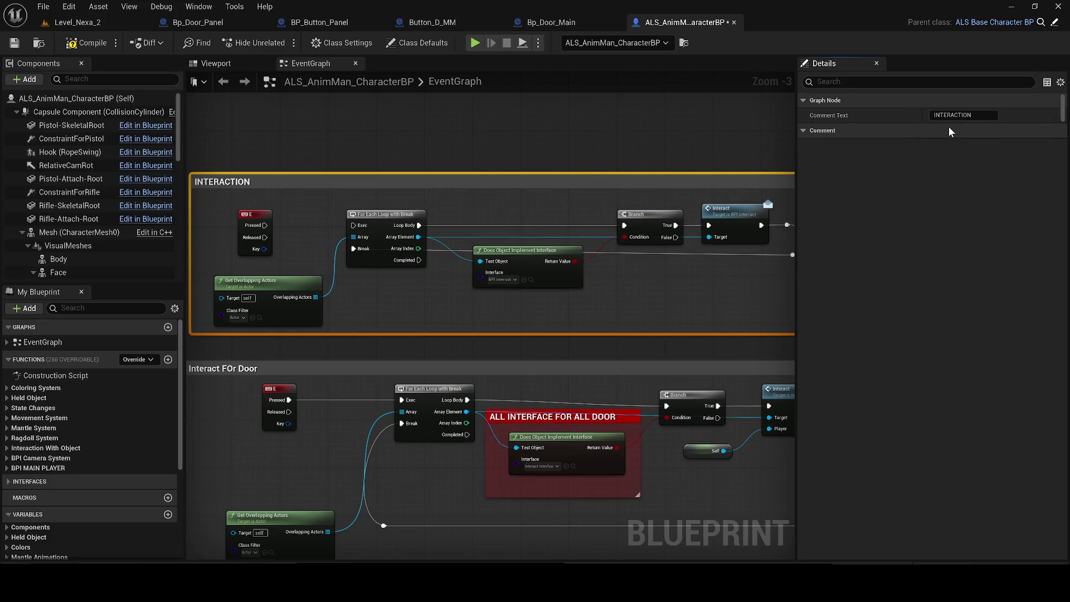
click(824, 232)
drag(870, 271, 870, 180)
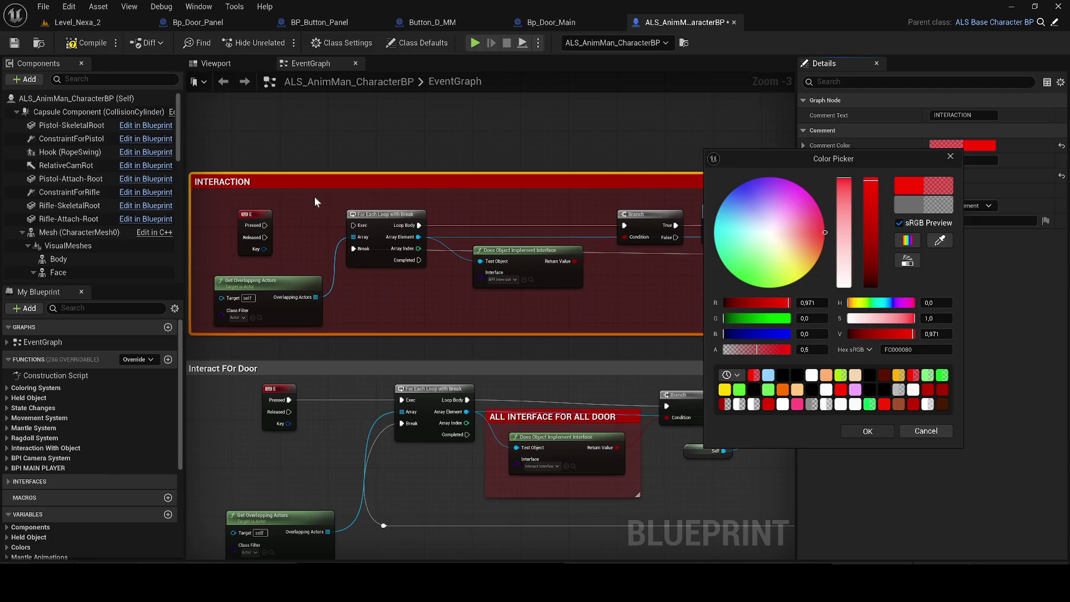
click(859, 429)
double_click(261, 182)
text(DESTROY)
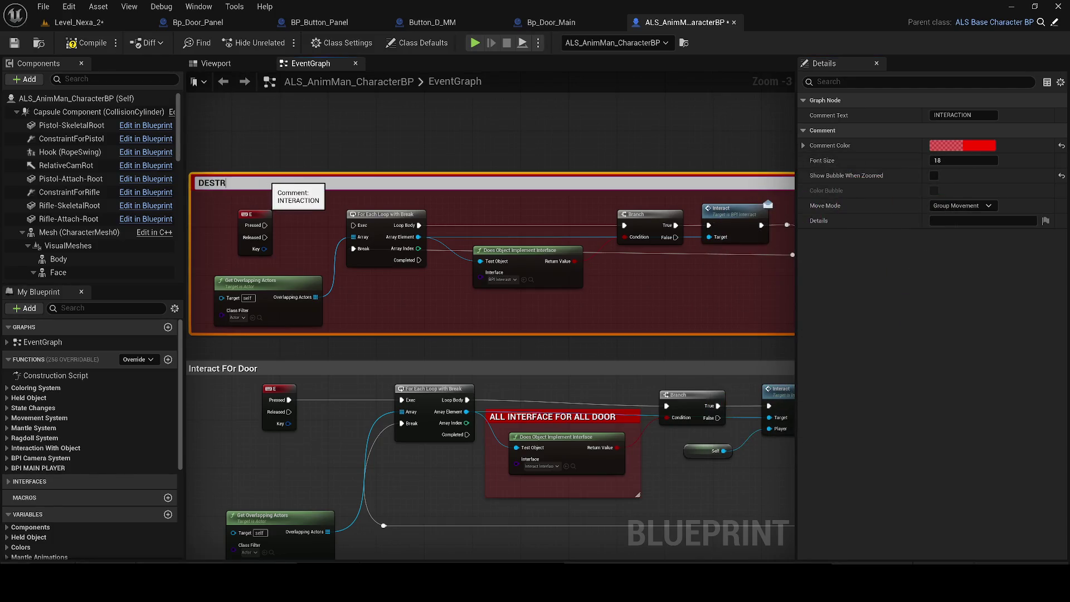
key(Return)
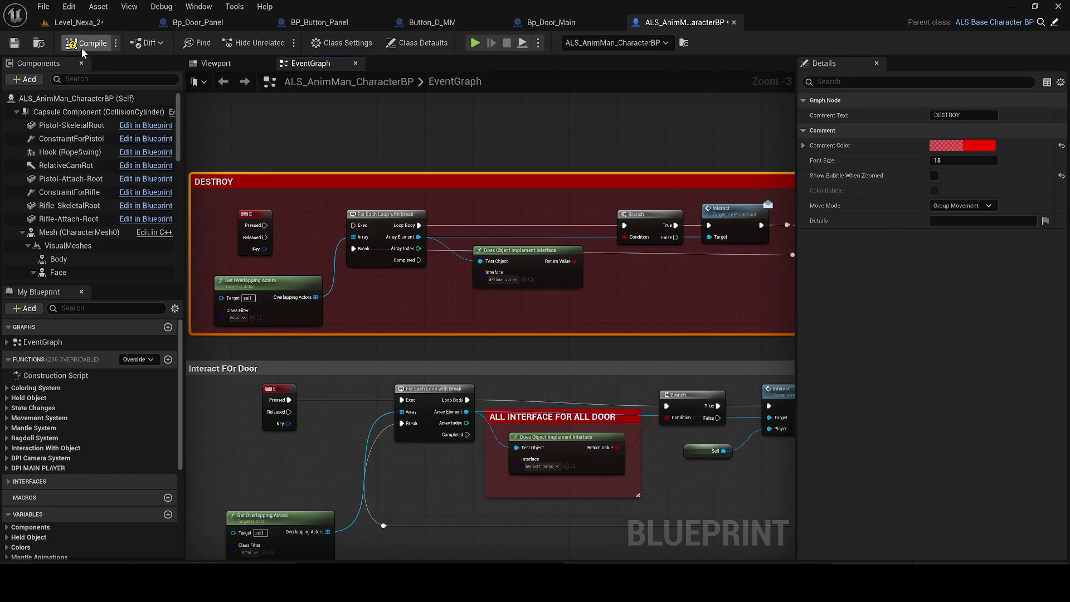
click(16, 43)
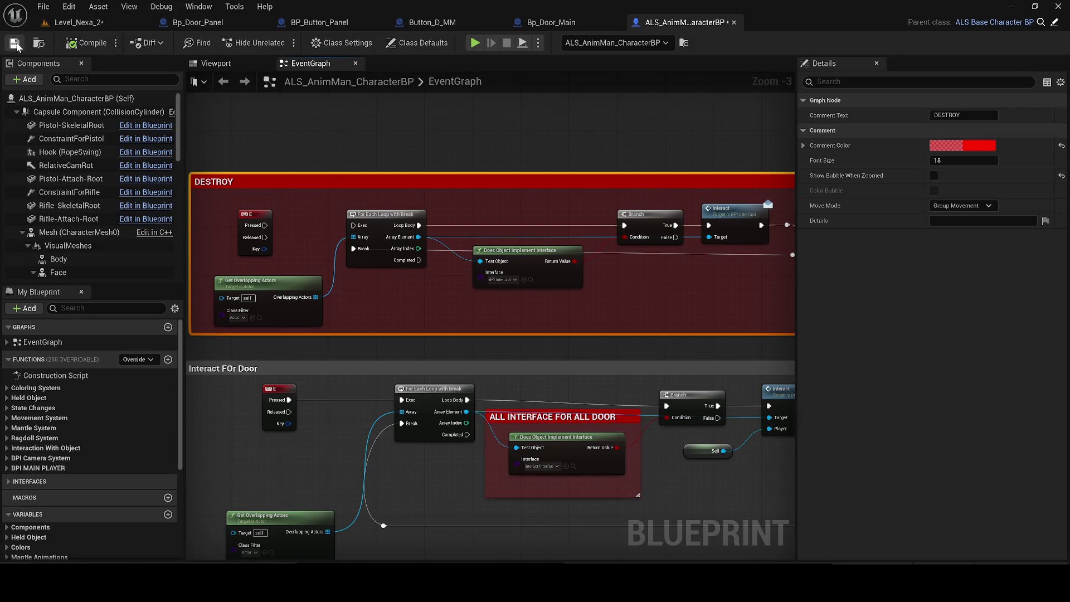
Delete the ALL INTERFACE FOR ALL DOOR comment, compile and save, then save Level_Nexa_2
click(516, 418)
key(Delete)
drag(435, 390, 644, 315)
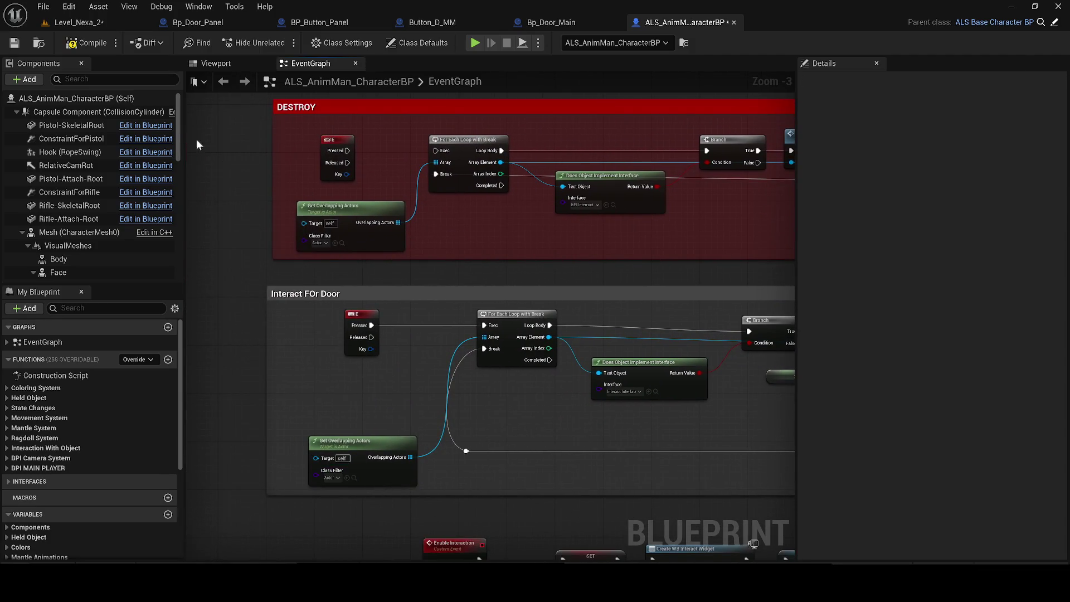
click(14, 45)
click(78, 23)
click(14, 43)
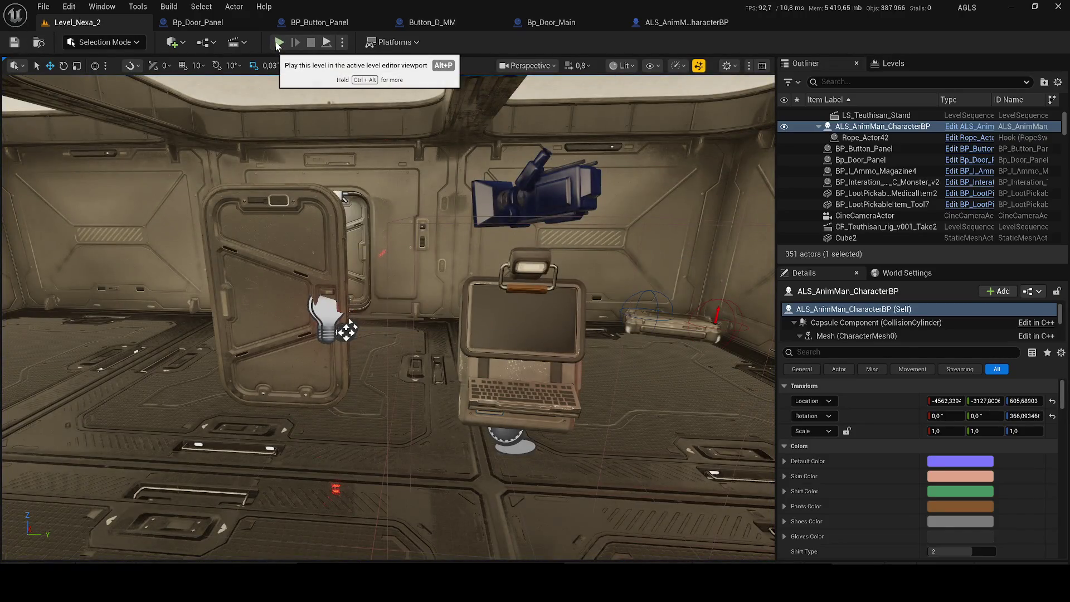
Check the terminal button panel's door reference and bring up the BP_Button_Panel blueprint
click(557, 378)
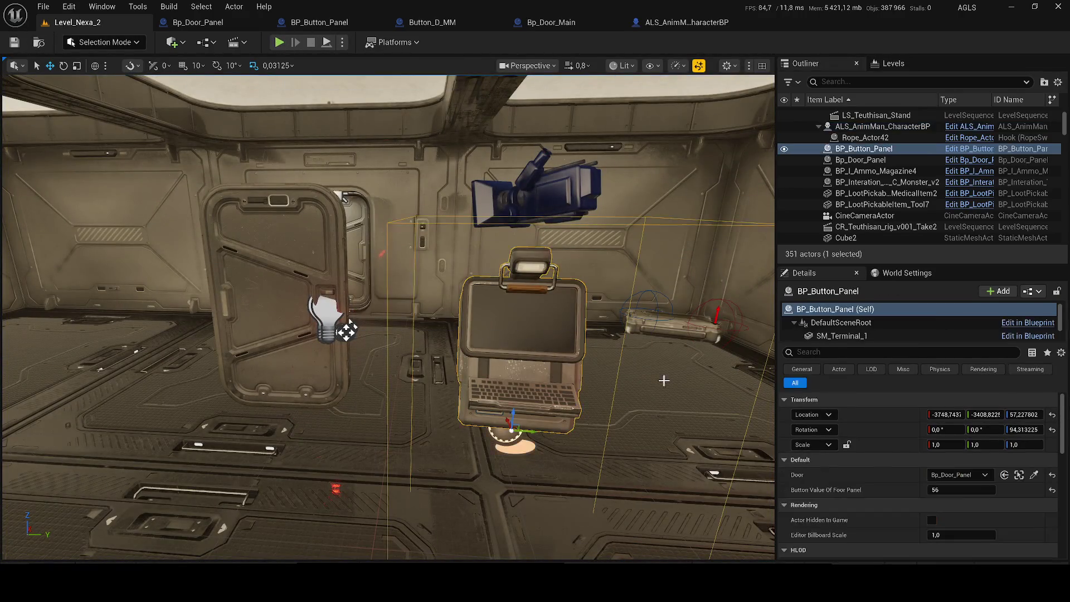
click(299, 310)
click(516, 322)
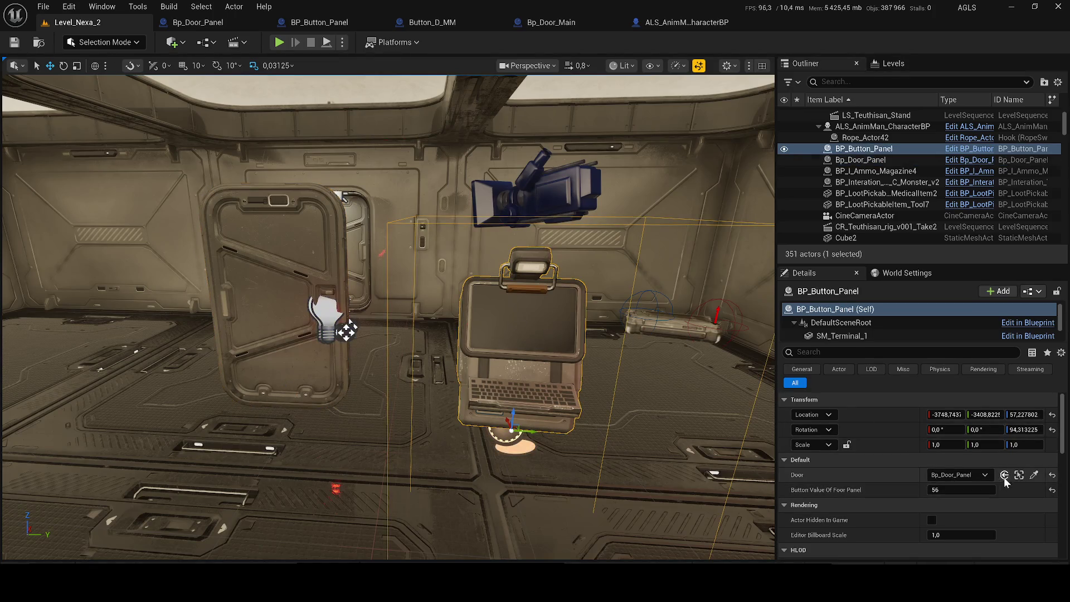
click(207, 22)
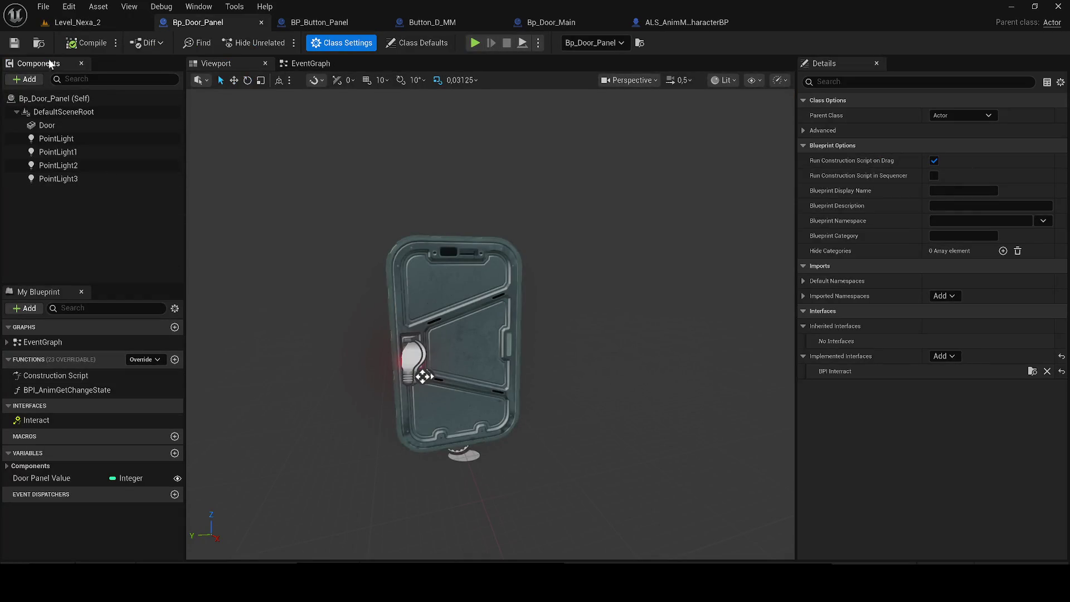
click(294, 26)
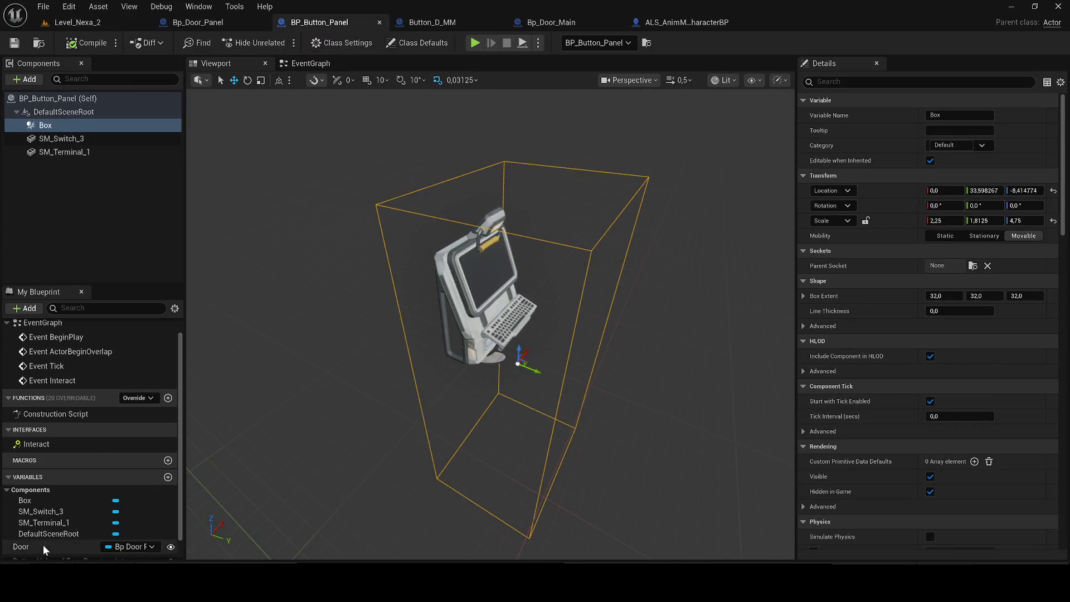
Delete BP_Button_Panel's Door variable, save it, and run a brief play-test
click(43, 548)
key(Delete)
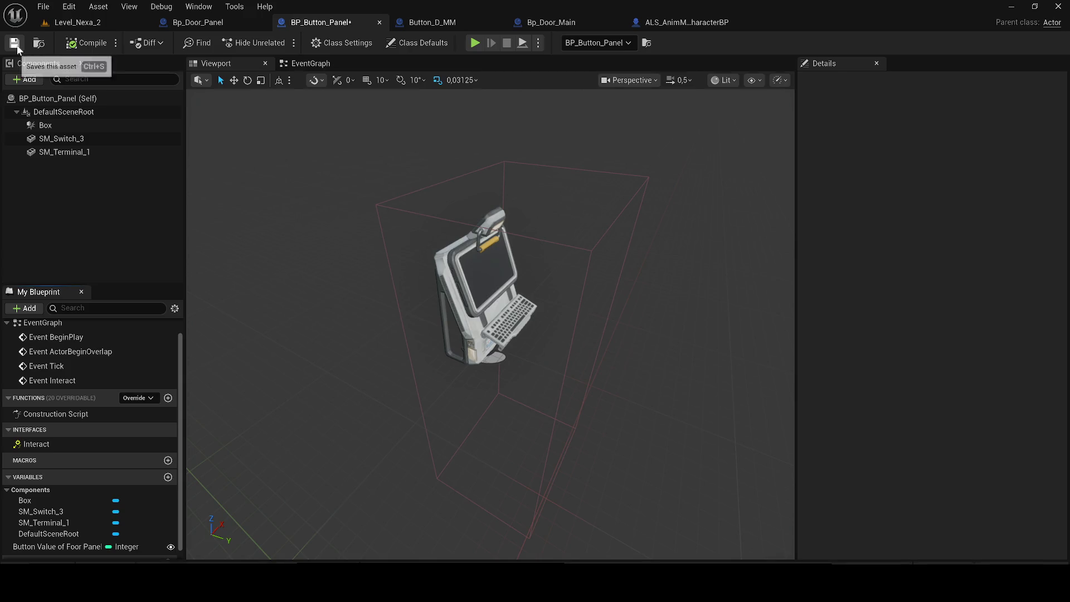
click(16, 47)
click(83, 24)
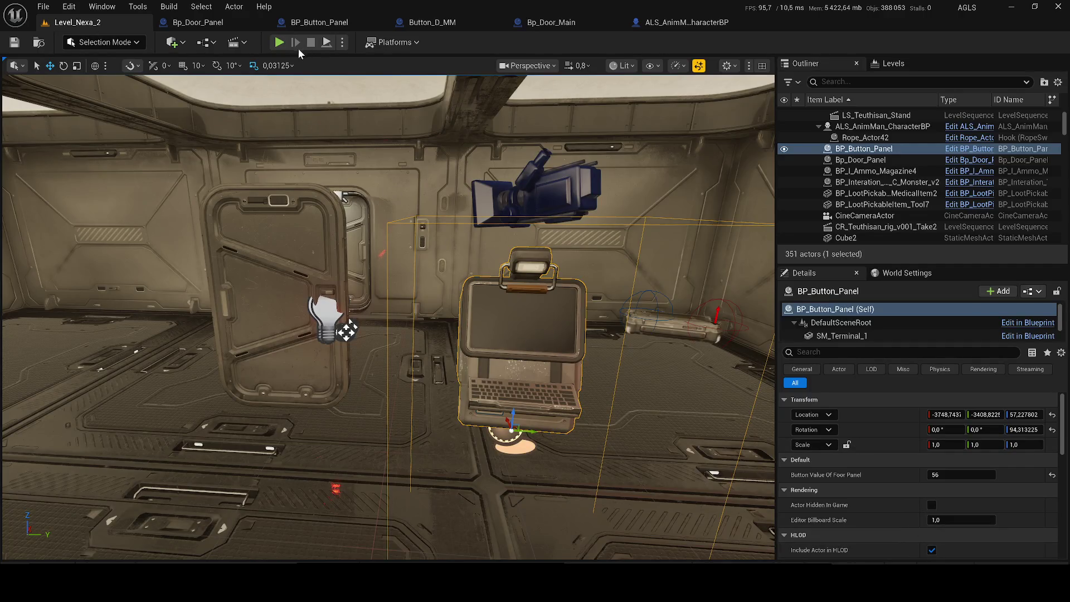
key(alt+p)
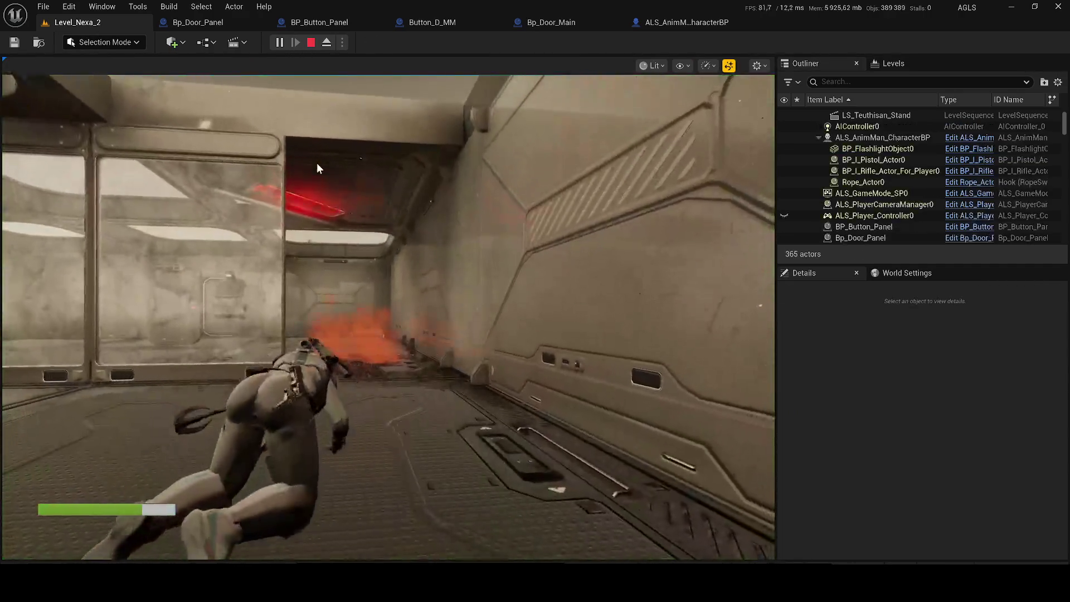
key(Escape)
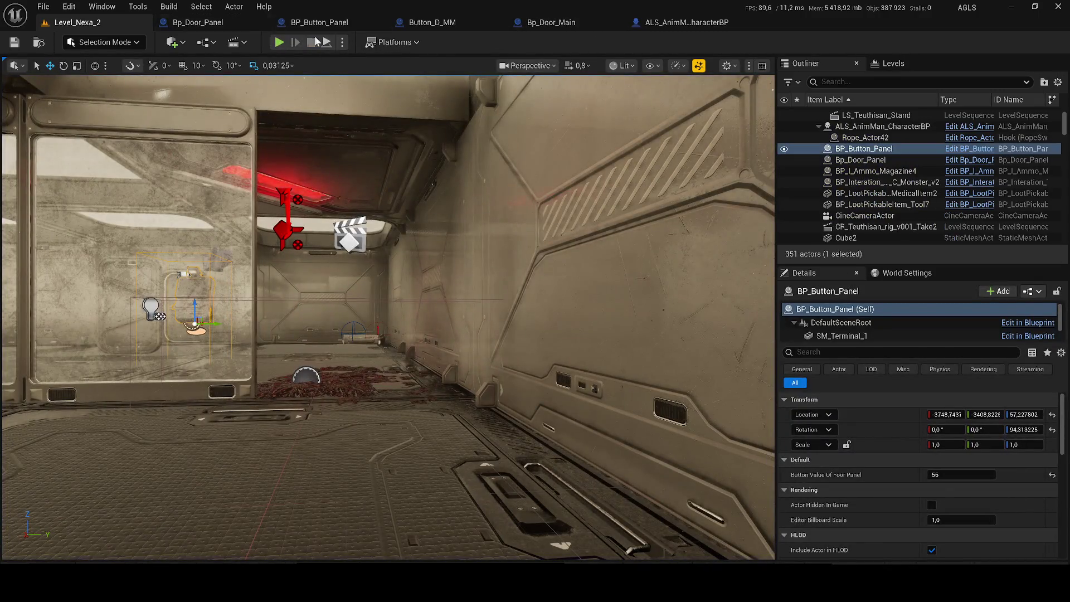
click(214, 43)
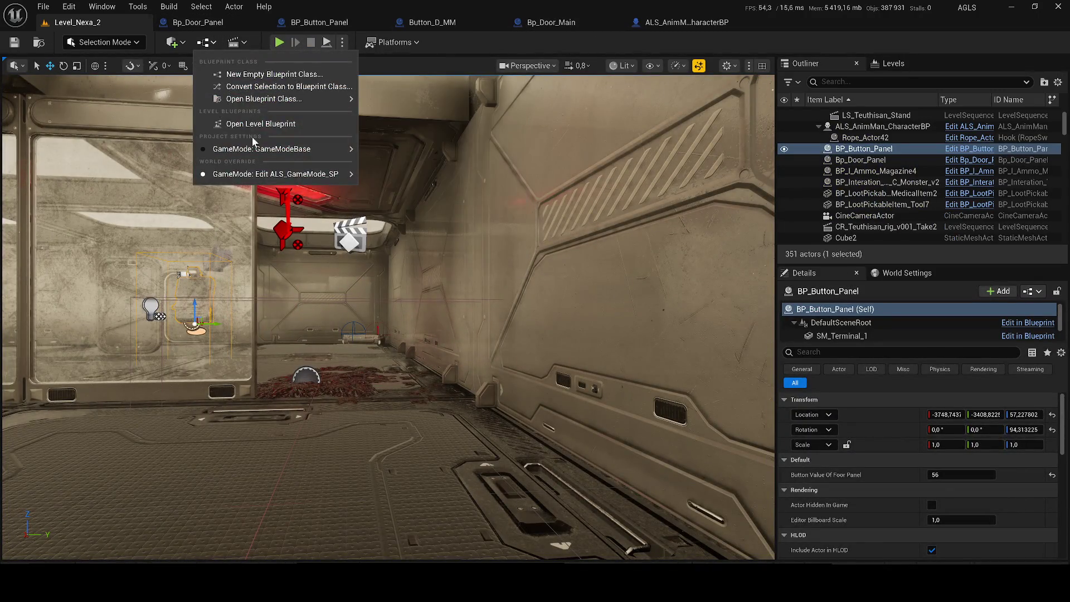
Open and save the level blueprint, then briefly open and close the door panel blueprint
click(240, 124)
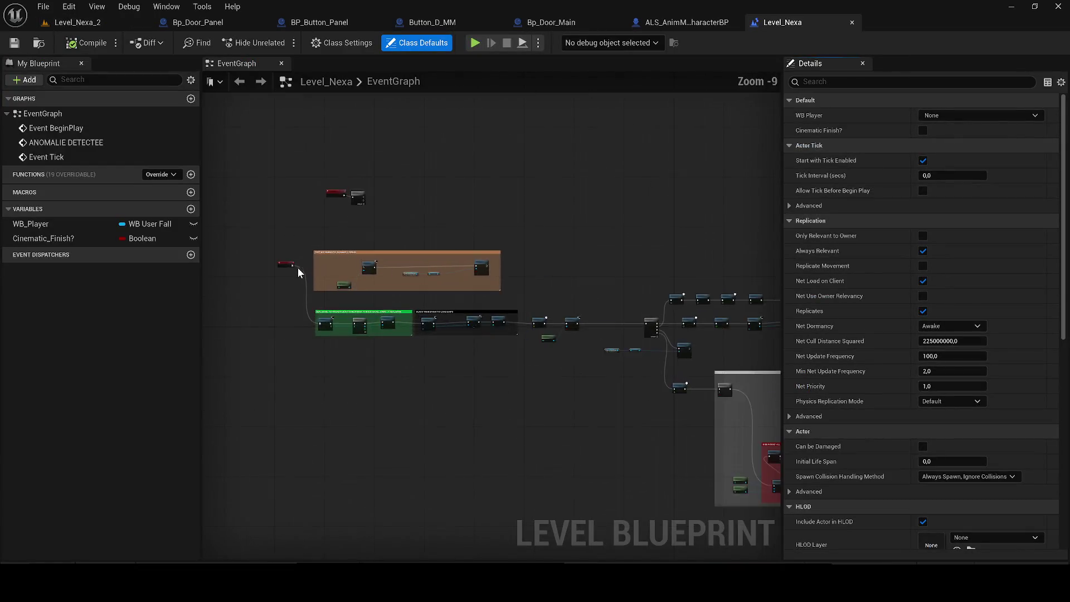
click(332, 256)
scroll(332, 256, up, 2)
click(14, 43)
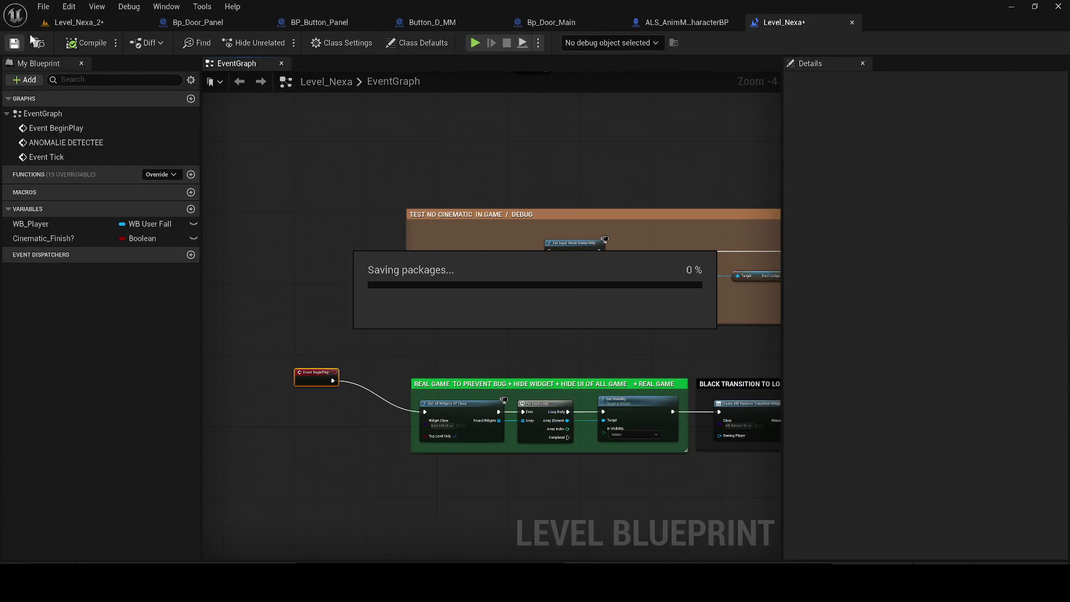
click(77, 22)
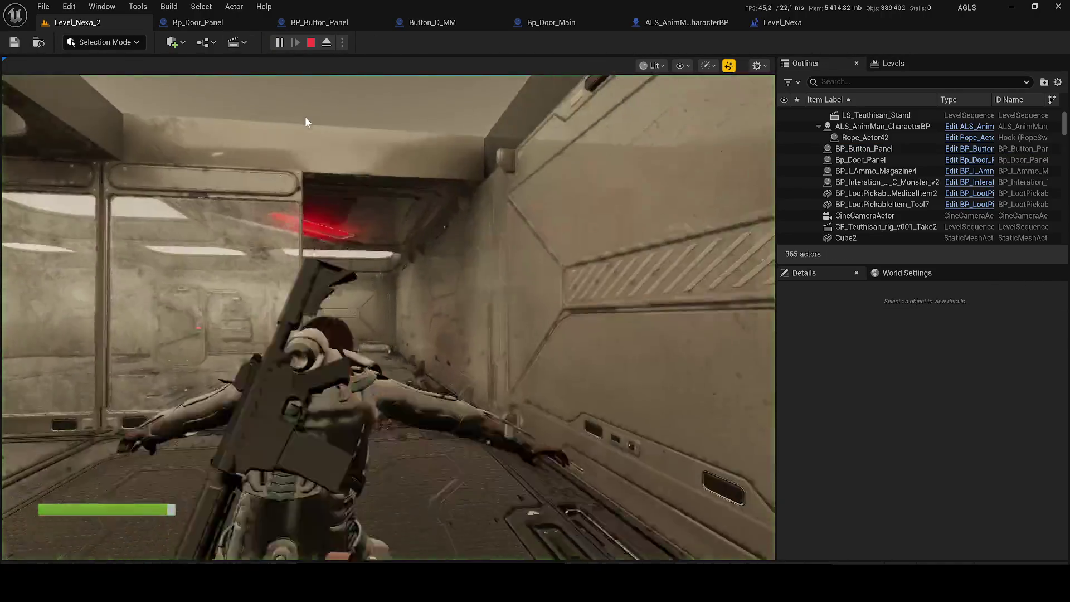
key(Escape)
click(196, 23)
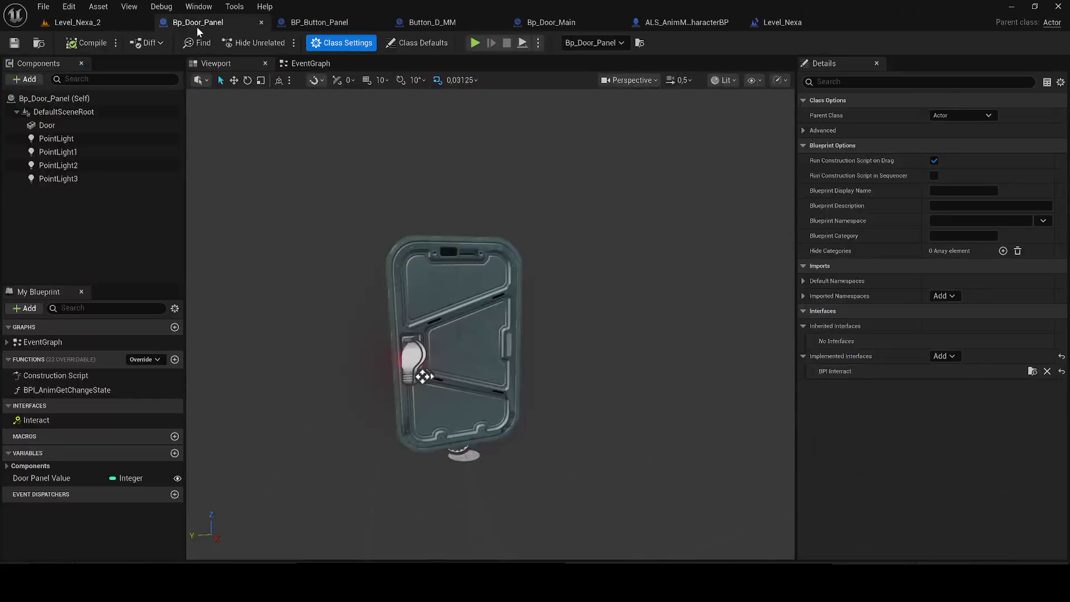
click(262, 22)
Rewire Event BeginPlay from Get All Widgets Of Class to Set Input Mode Game Only
mouse_move(663, 22)
mouse_down()
mouse_move(225, 34)
mouse_move(212, 24)
mouse_up()
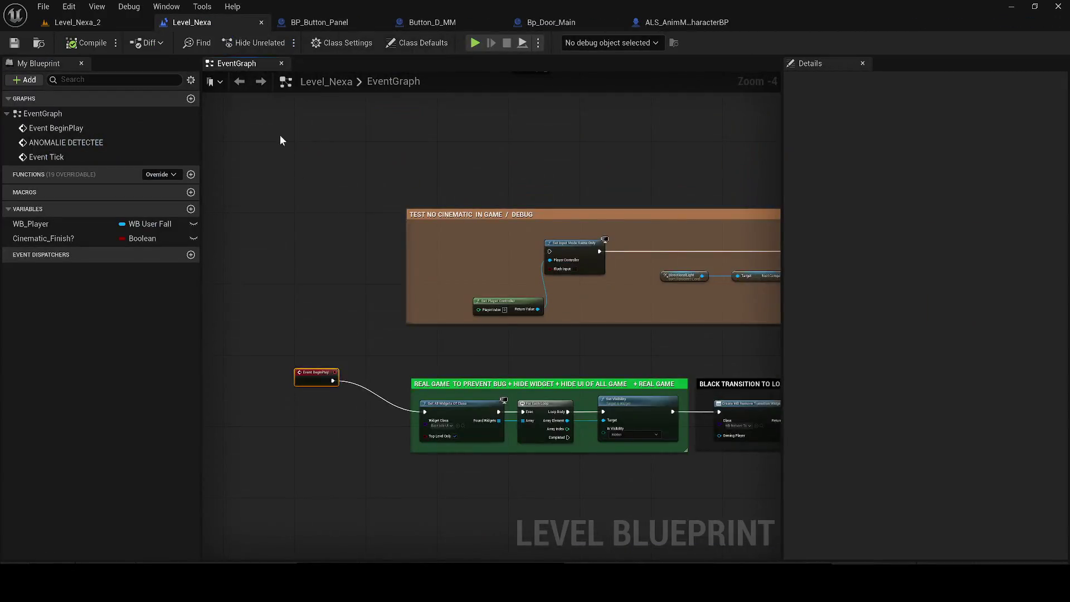
alt+click(331, 429)
mouse_move(301, 413)
mouse_down()
mouse_move(426, 199)
mouse_move(711, 204)
mouse_up()
drag(427, 204, 323, 203)
click(73, 22)
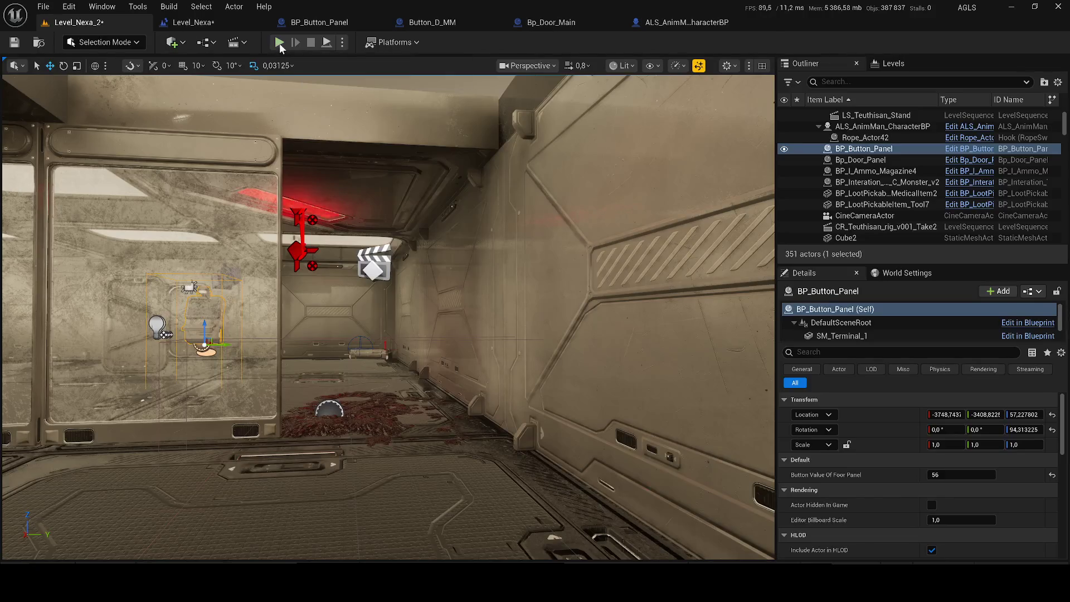
Play in Editor despite compile errors, run the character through the orange fog, then stop
click(279, 42)
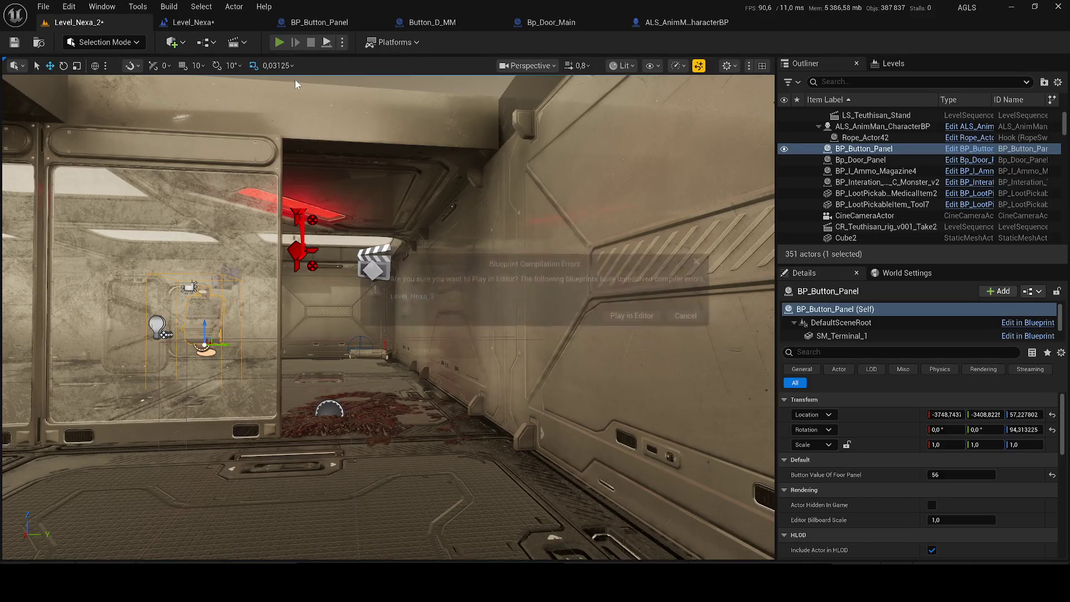
click(633, 315)
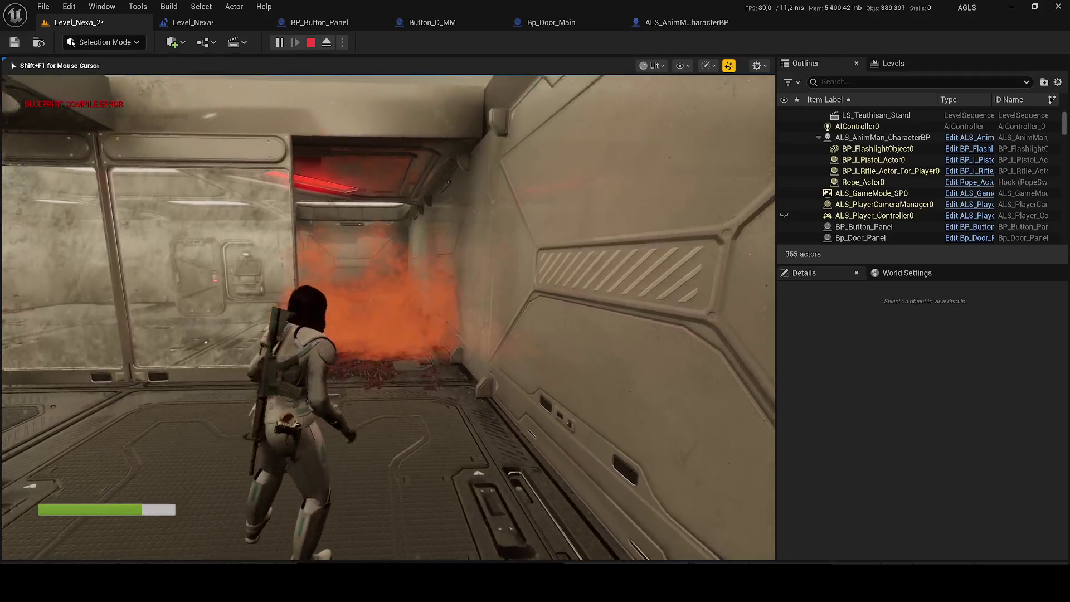
key(w)
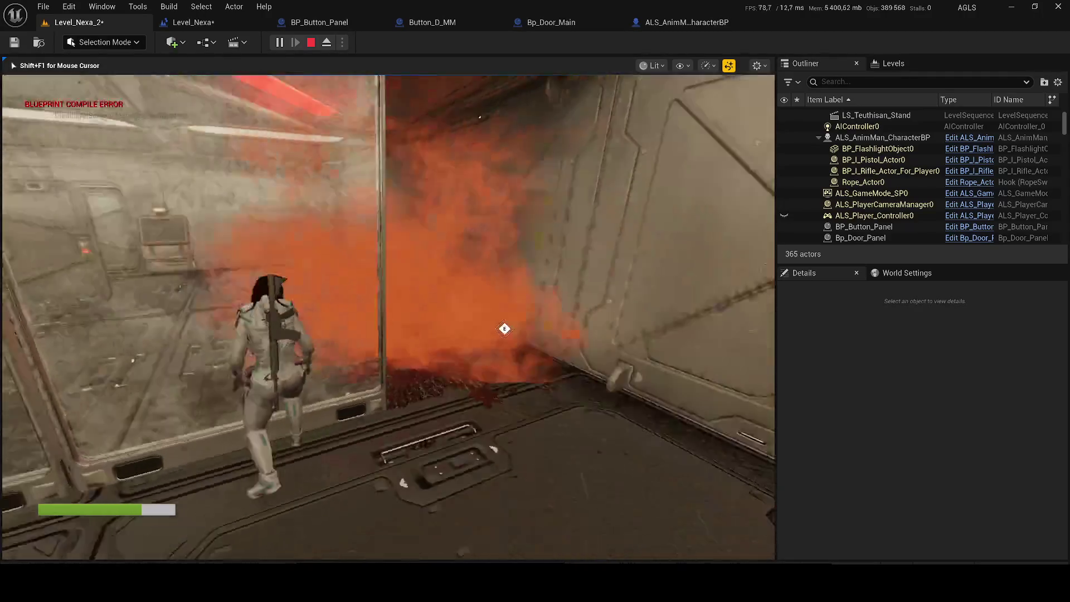
key(w)
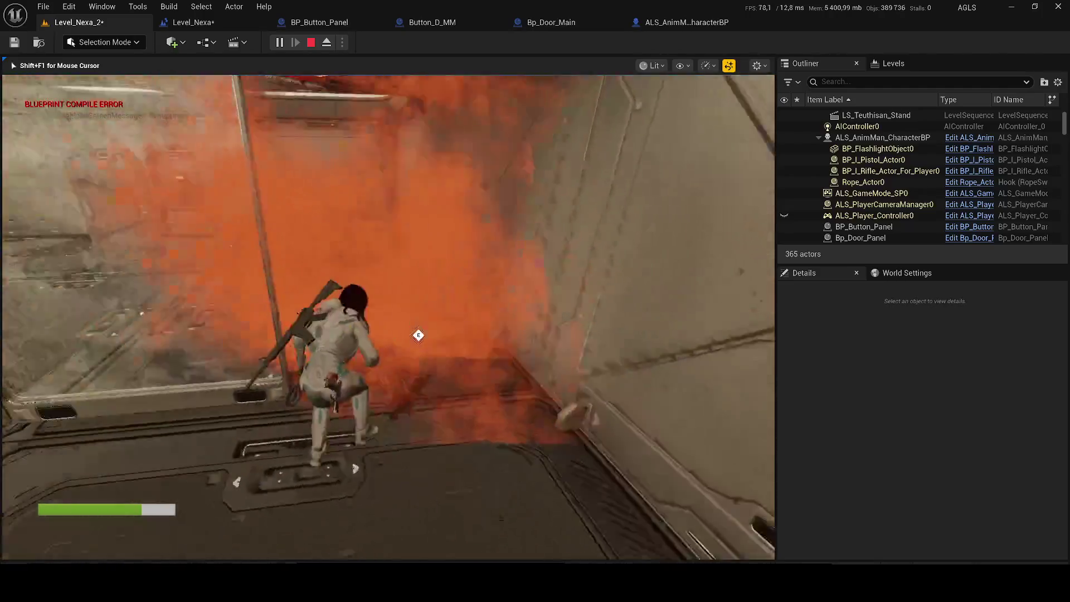
key(w)
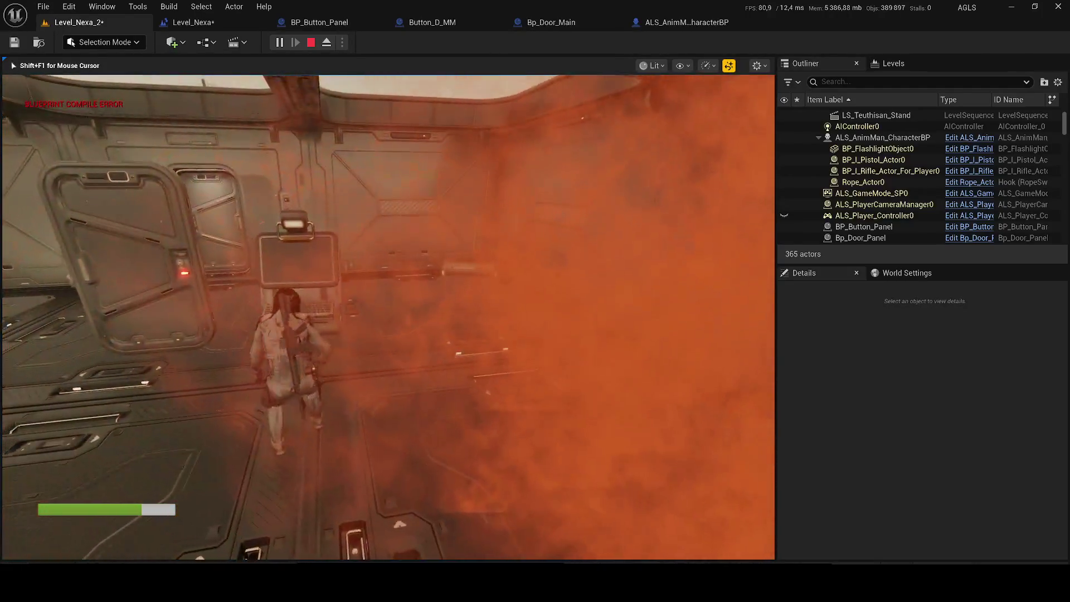
key(Escape)
click(200, 22)
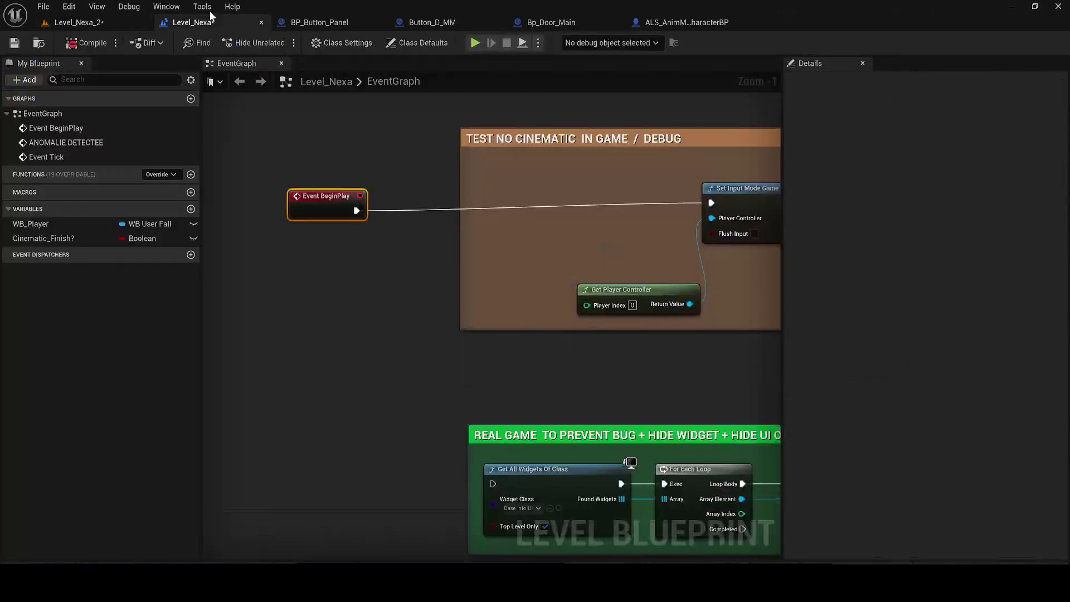
Reconnect Event BeginPlay to Get All Widgets Of Class and save the level blueprint
mouse_move(325, 198)
mouse_down()
mouse_move(302, 410)
mouse_move(441, 504)
mouse_move(499, 489)
mouse_up()
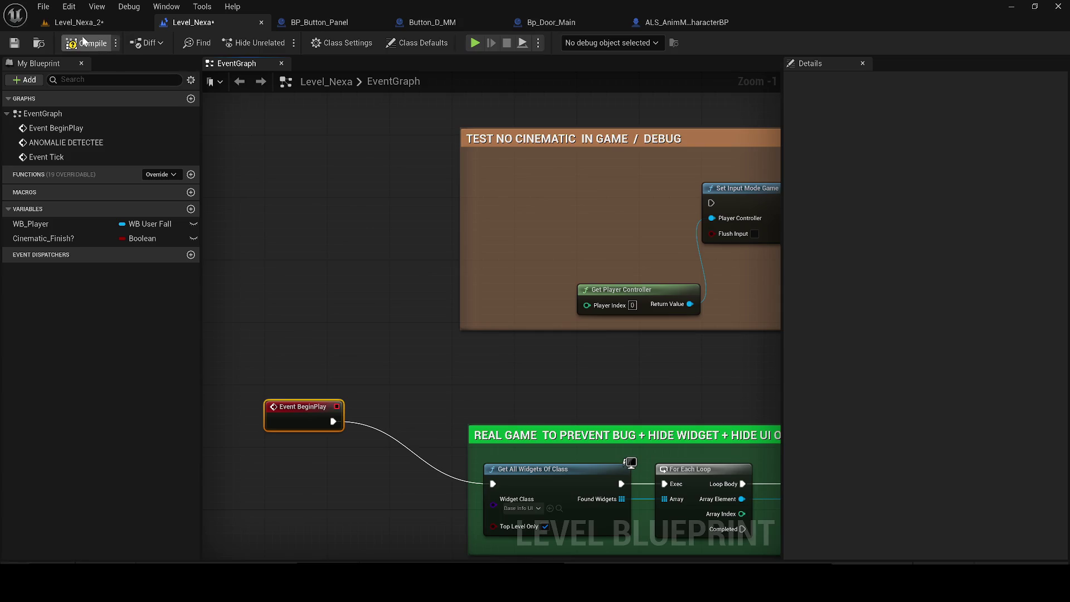
click(14, 43)
click(78, 23)
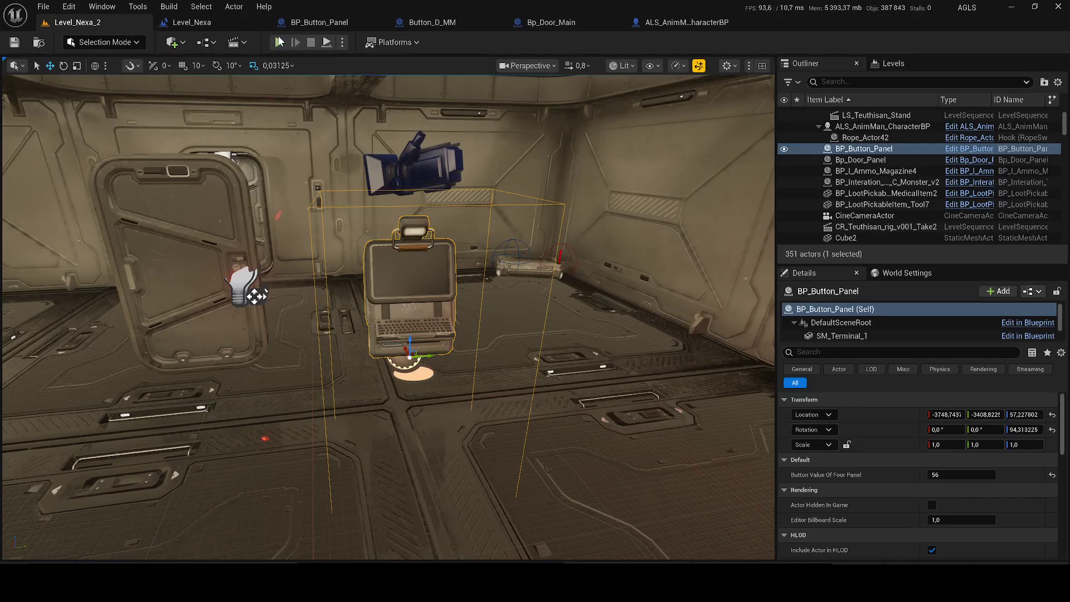
Play-test the level in unlit view, walking the character past the terminal and door
click(279, 43)
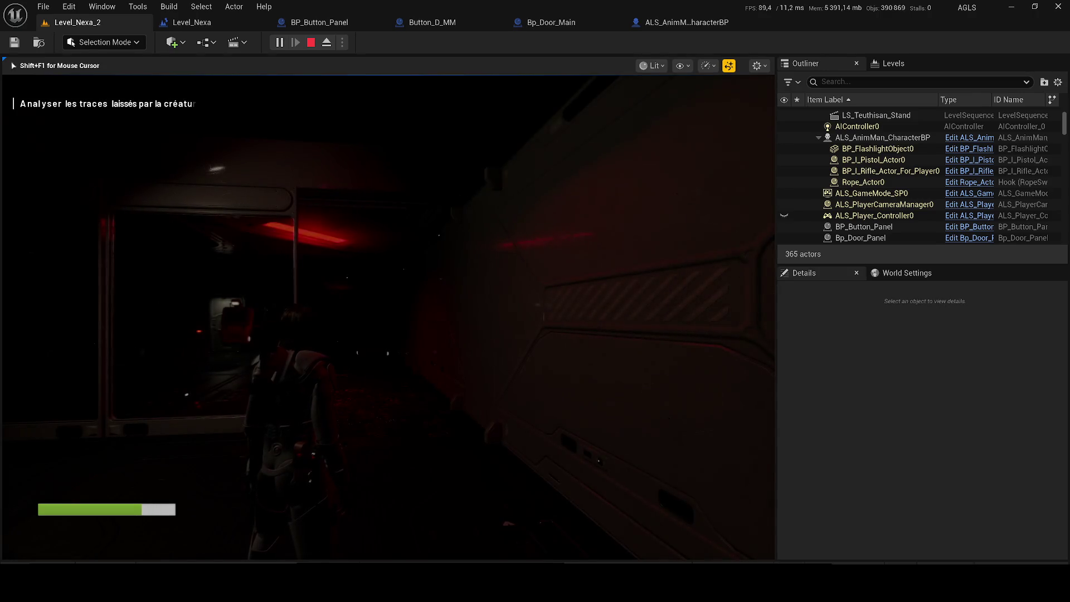
key(w)
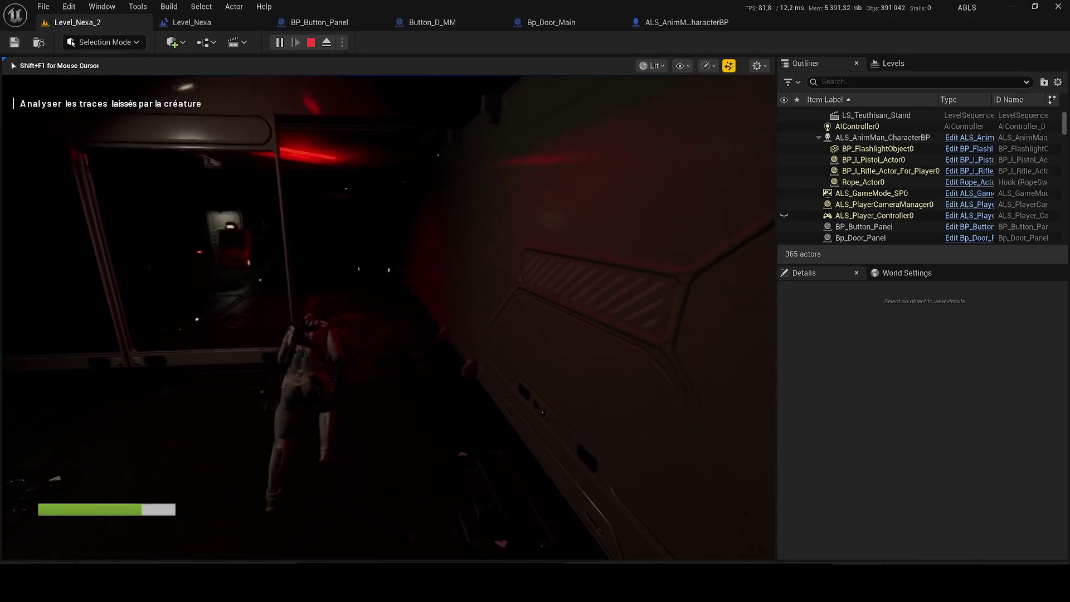
key(w)
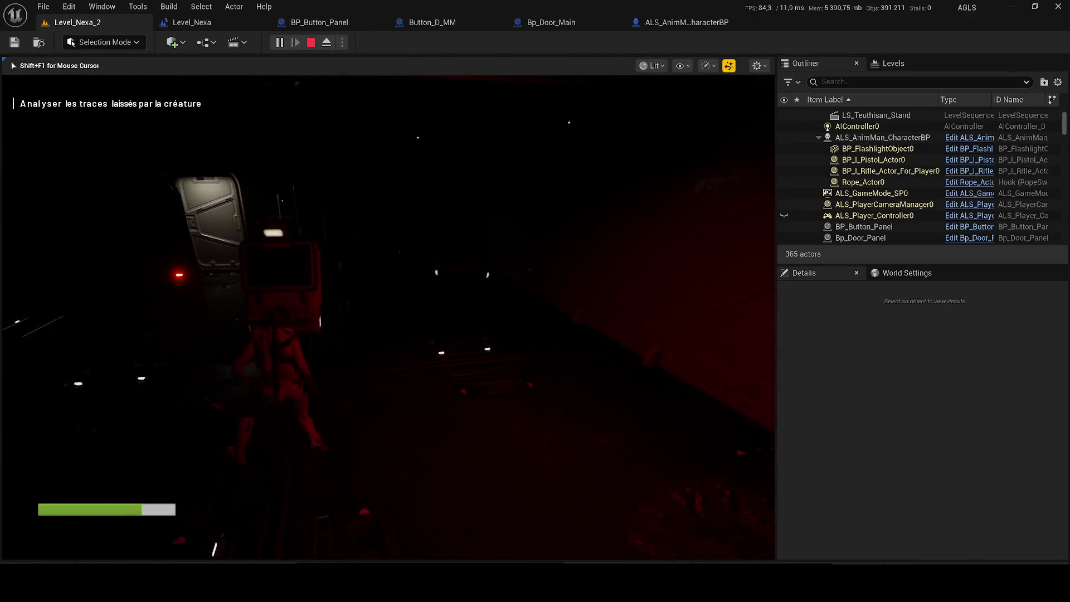
key(F2)
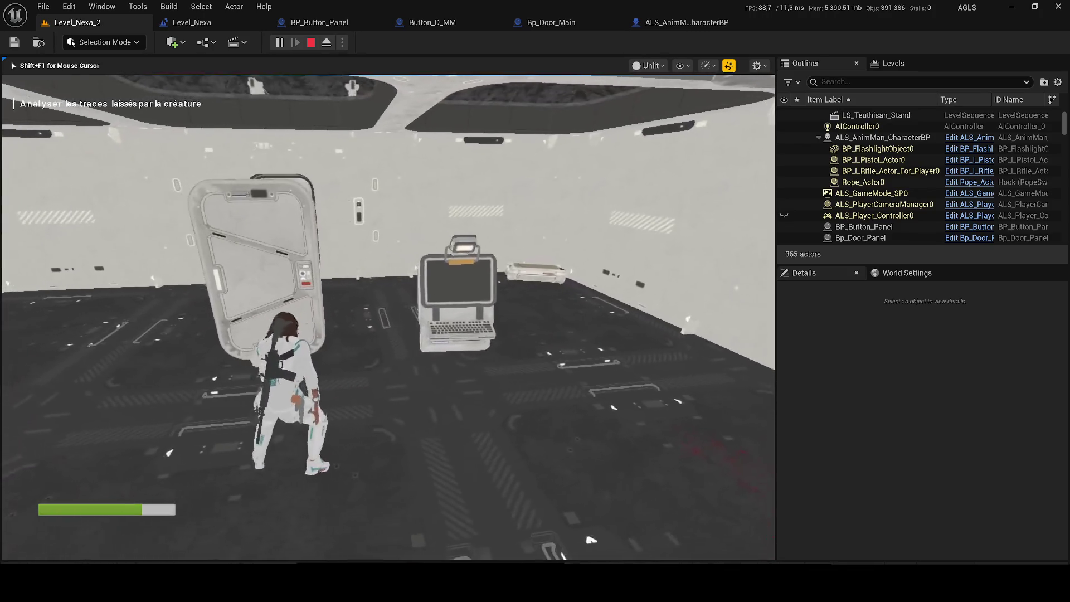
key(w)
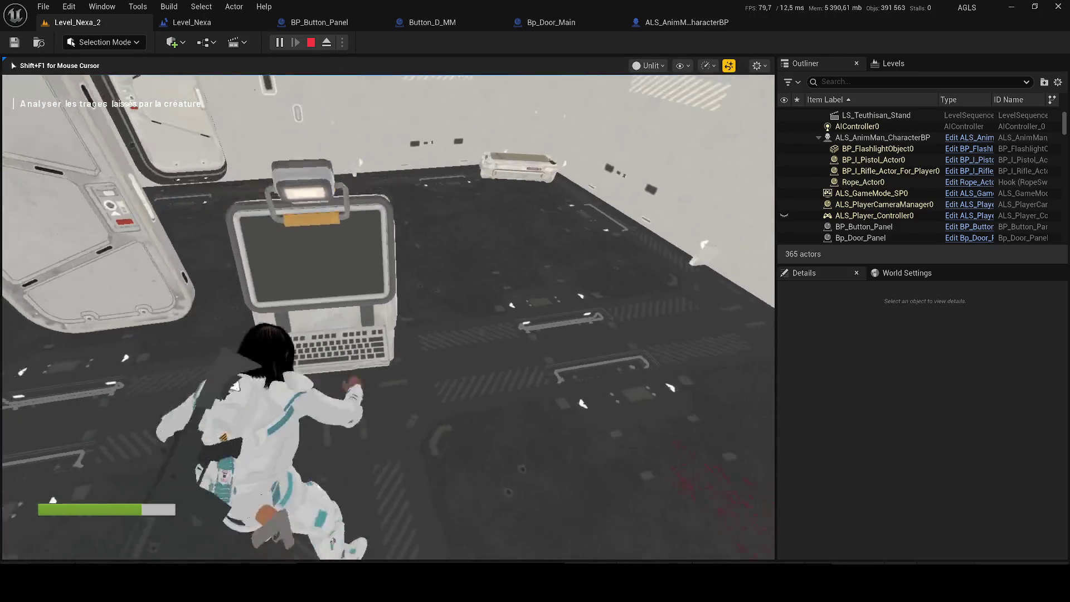
key(w)
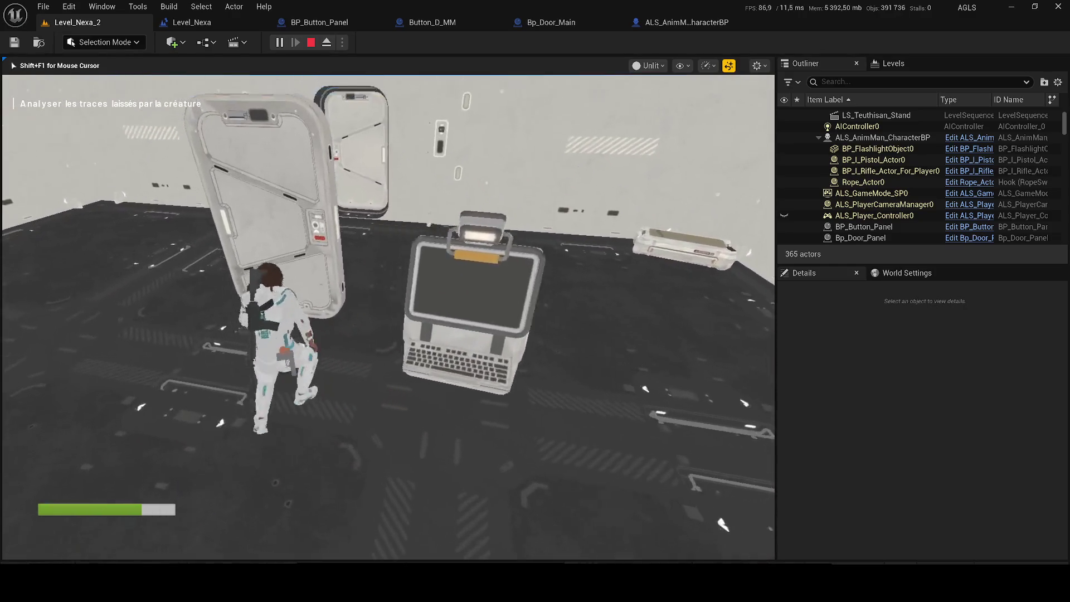
key(w)
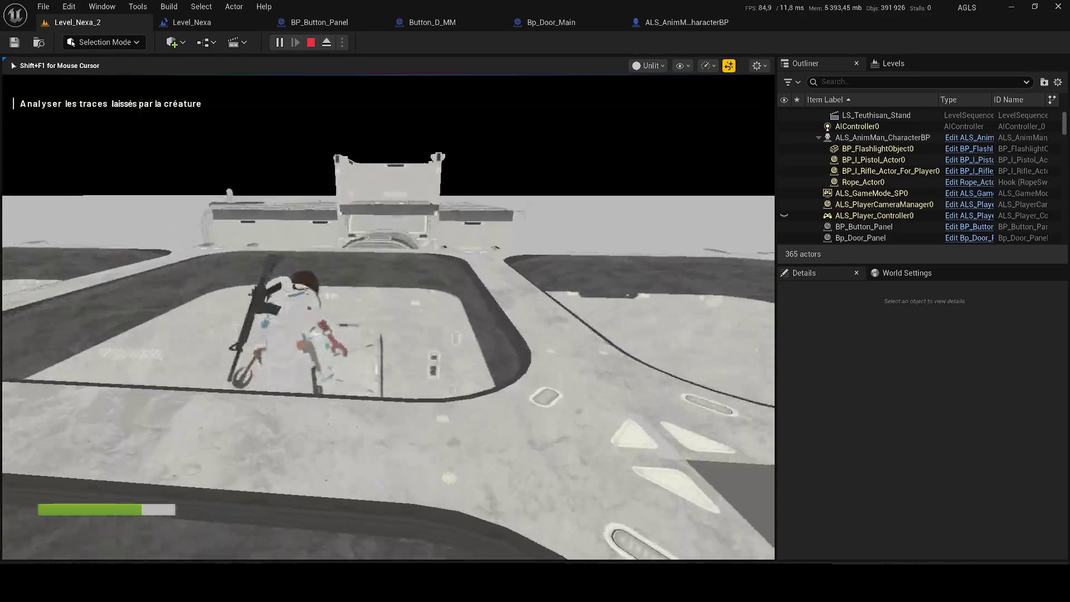
key(w)
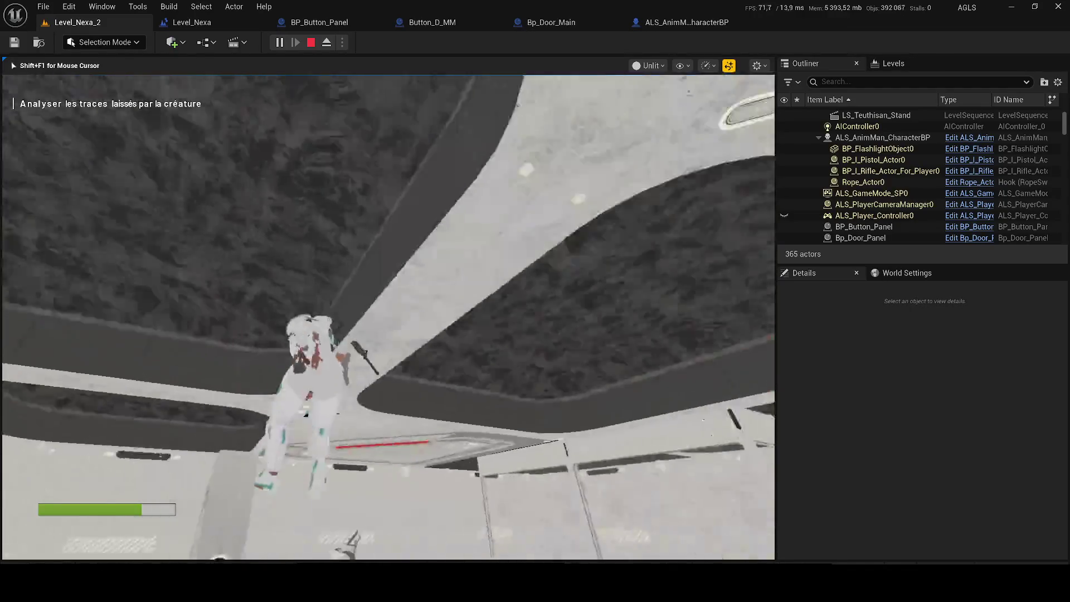
key(Escape)
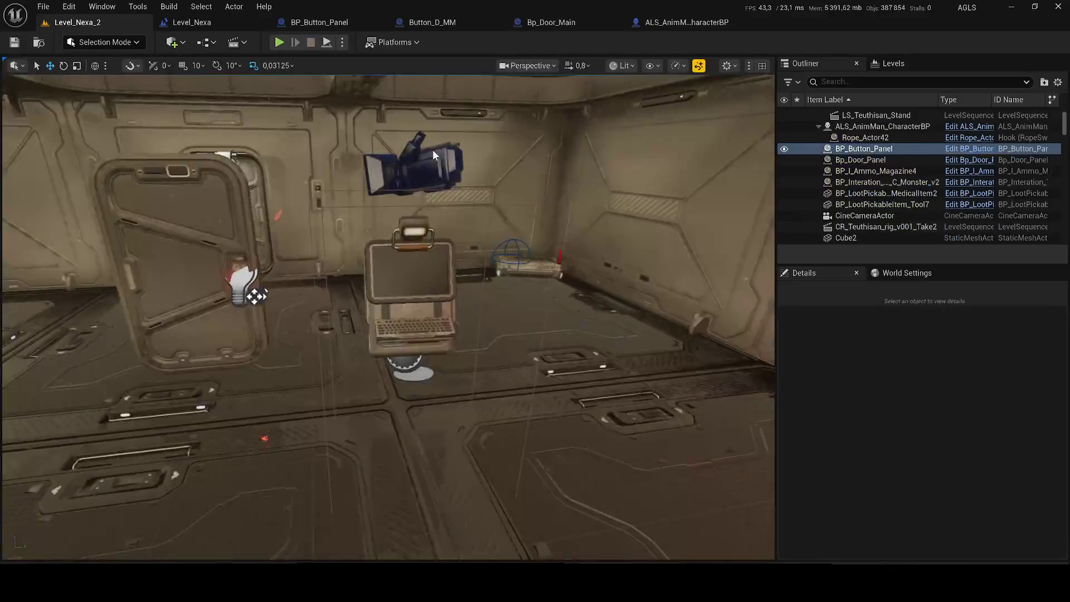
key(f)
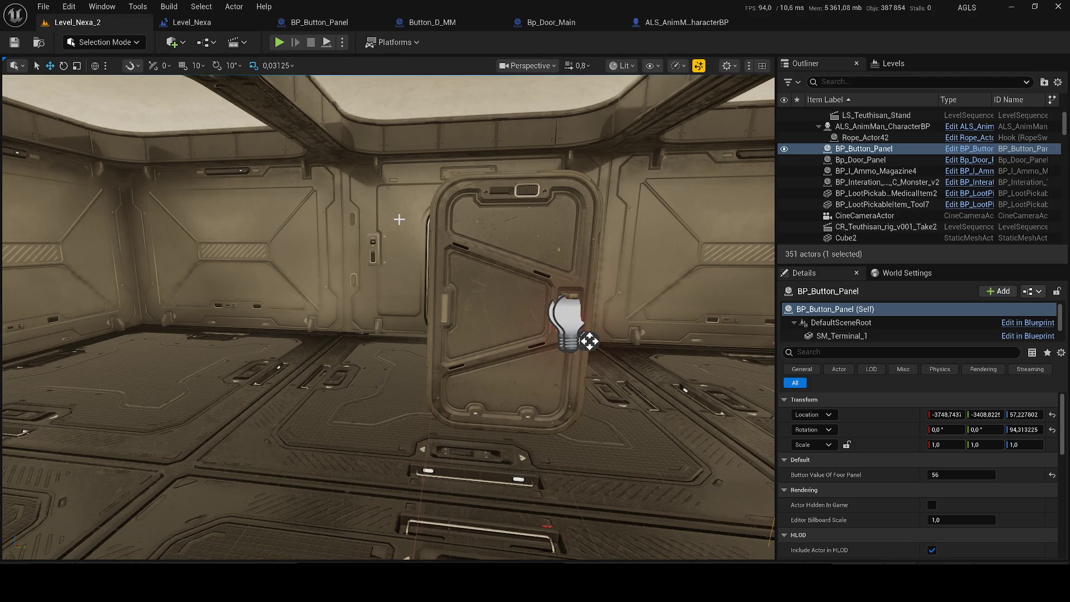
Close the Button_D_MM and Bp_Door_Main editors and inspect BP_Button_Panel's comparison nodes
click(497, 21)
click(486, 22)
click(320, 19)
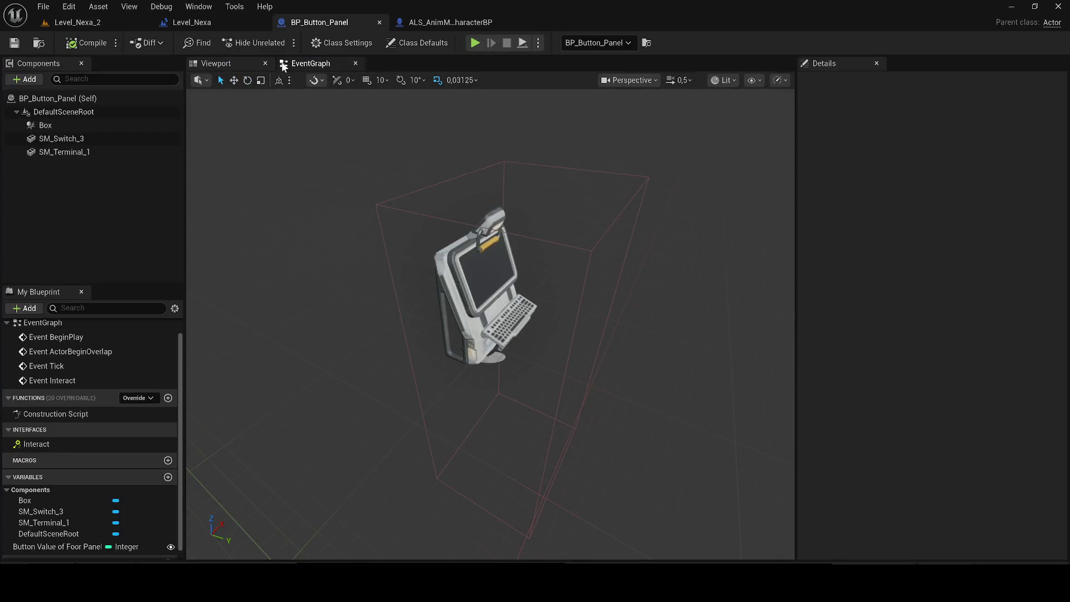
click(310, 63)
drag(489, 419, 333, 398)
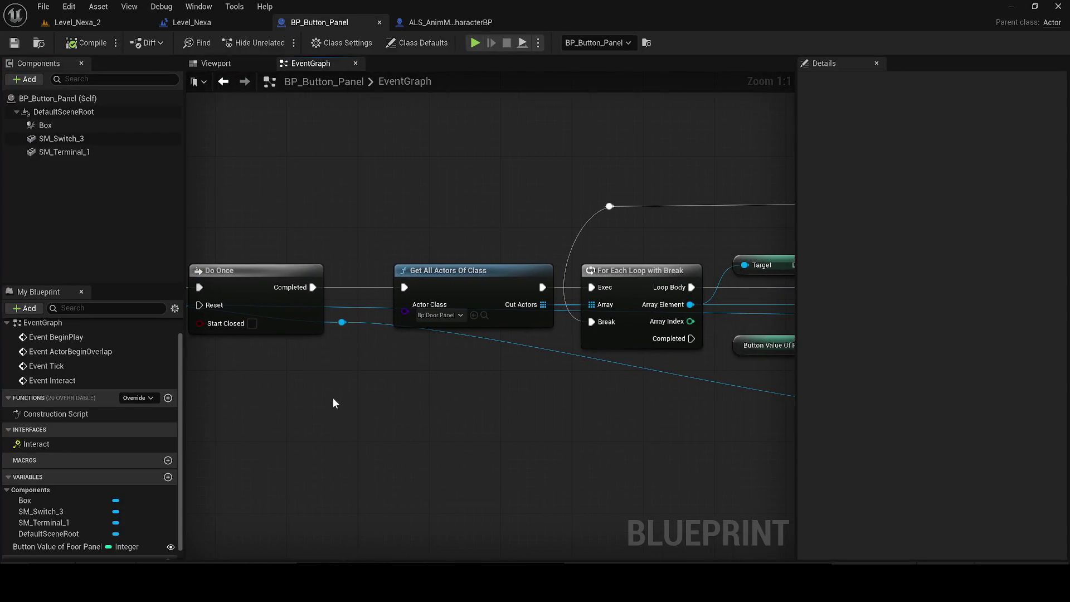
drag(460, 390, 226, 389)
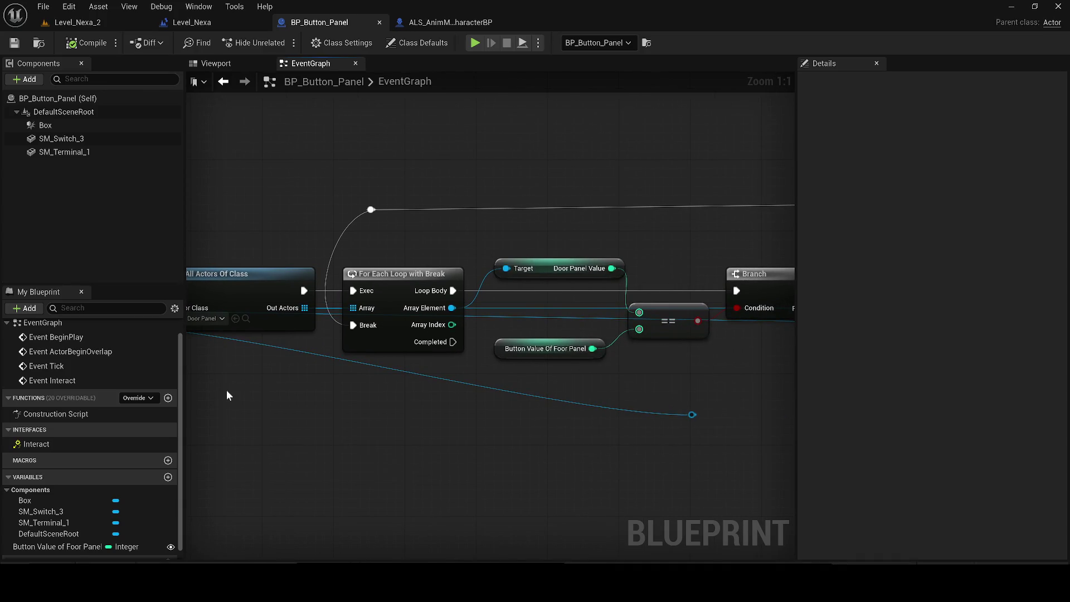
click(540, 258)
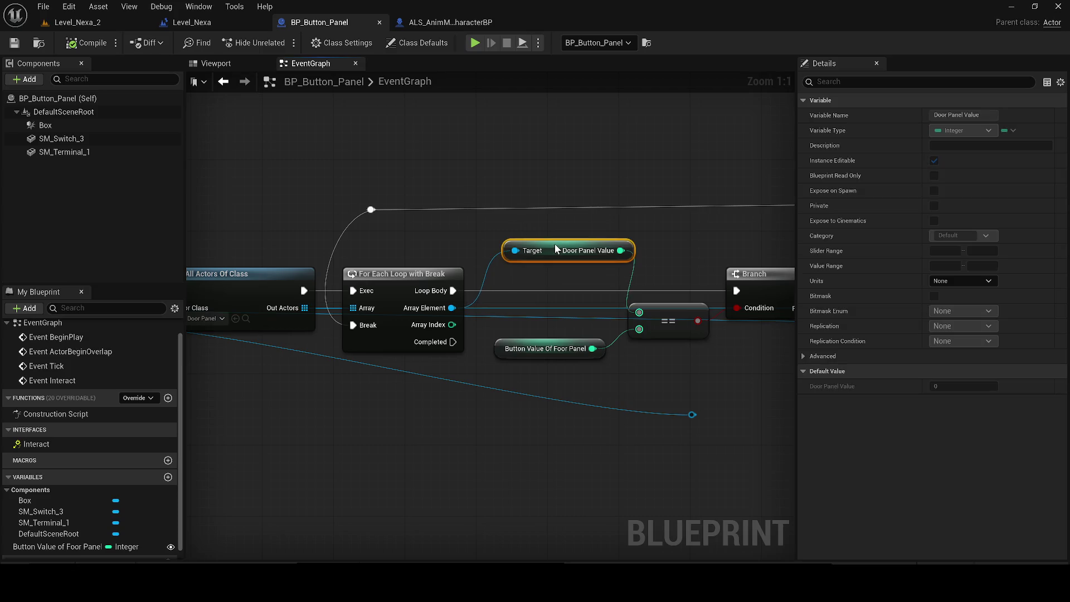
drag(534, 245, 374, 252)
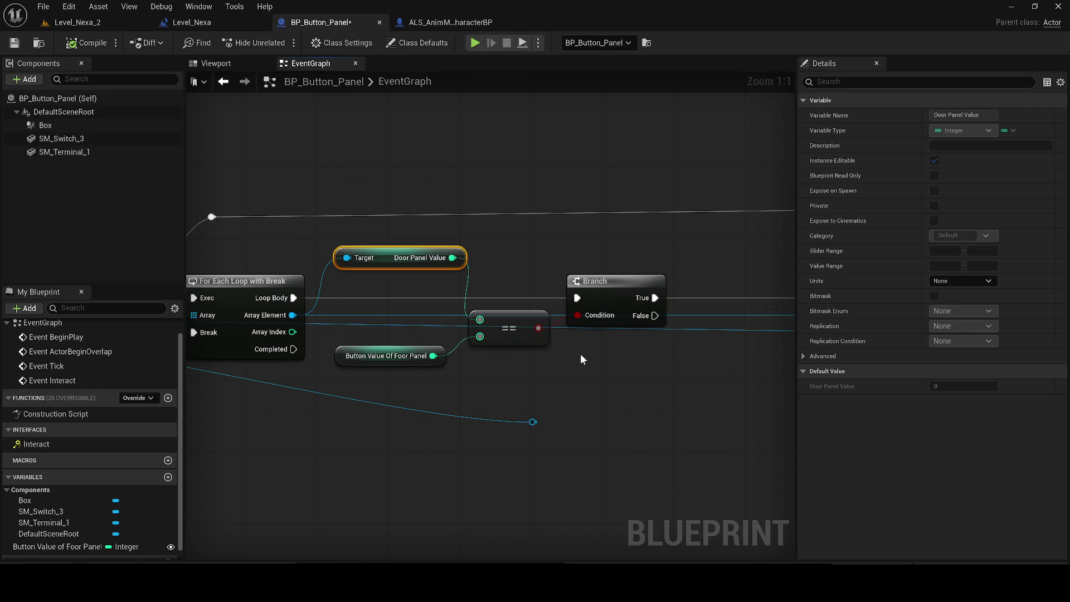
click(392, 357)
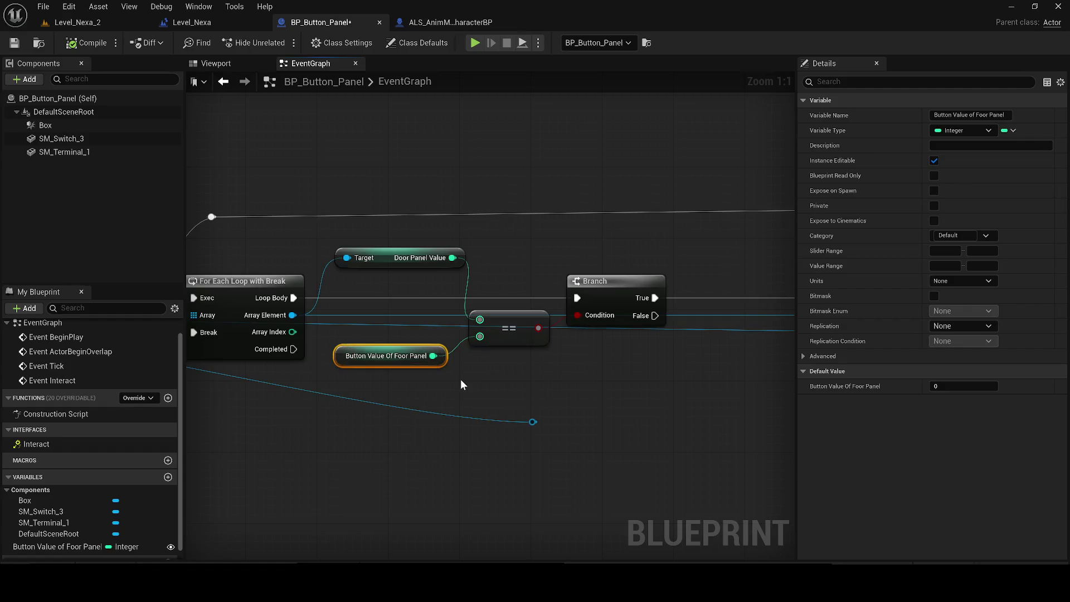
Rename 'Button Value of Foor Panel' to 'Button Value of Door Panel' and compile
scroll(78, 518, down, 1)
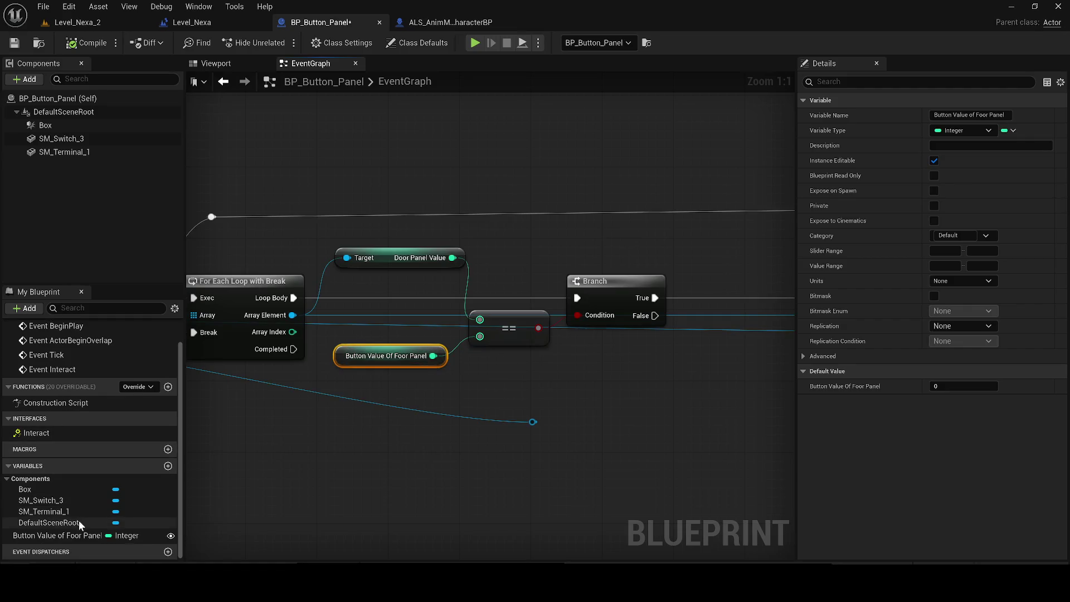
click(78, 534)
click(78, 534)
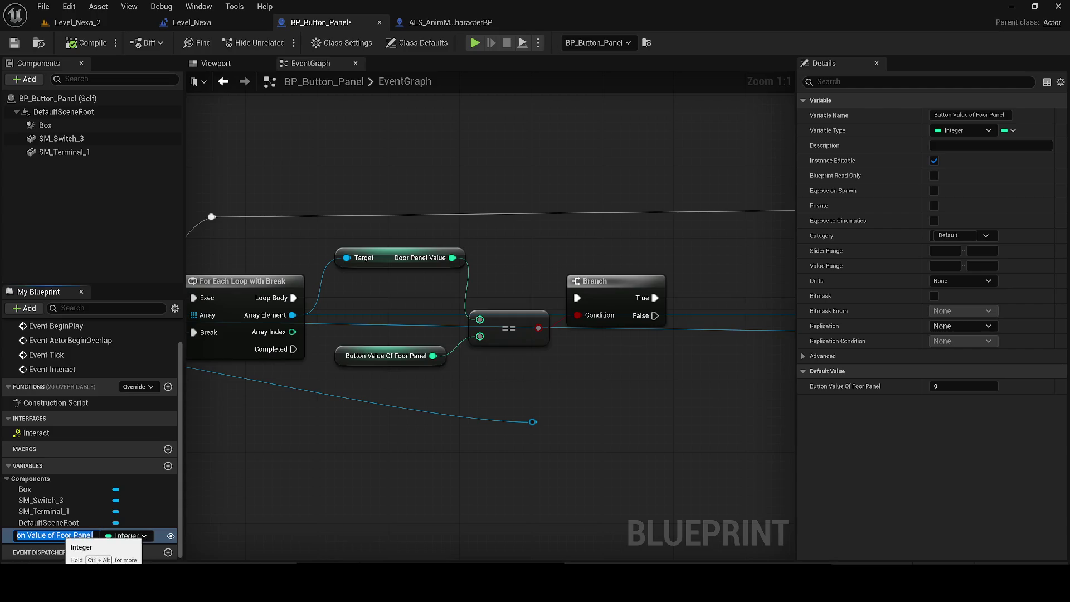
click(61, 535)
key(BackSpace)
text(D)
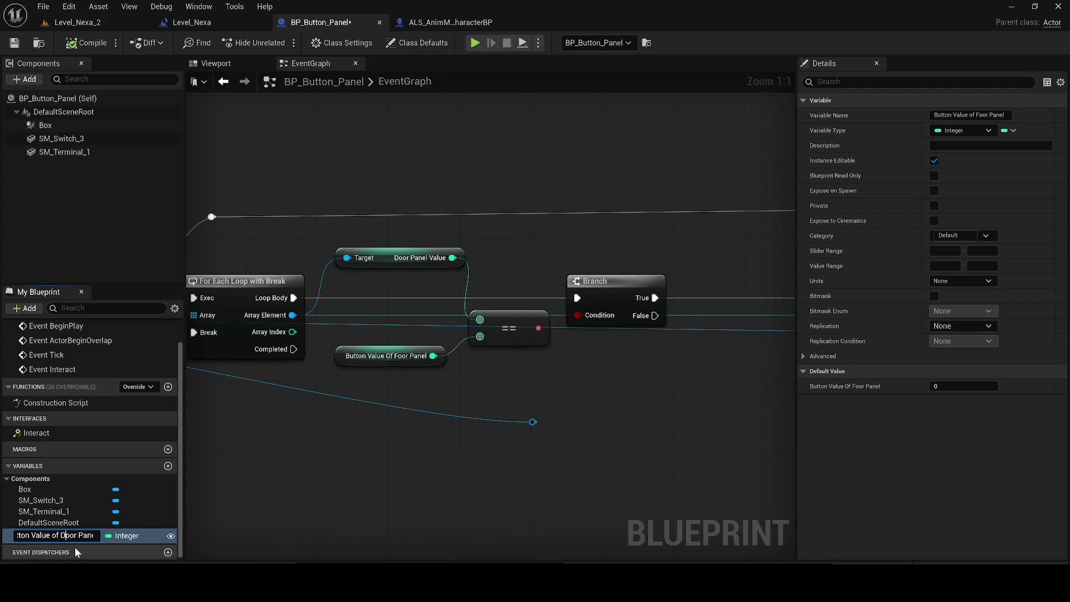
key(Return)
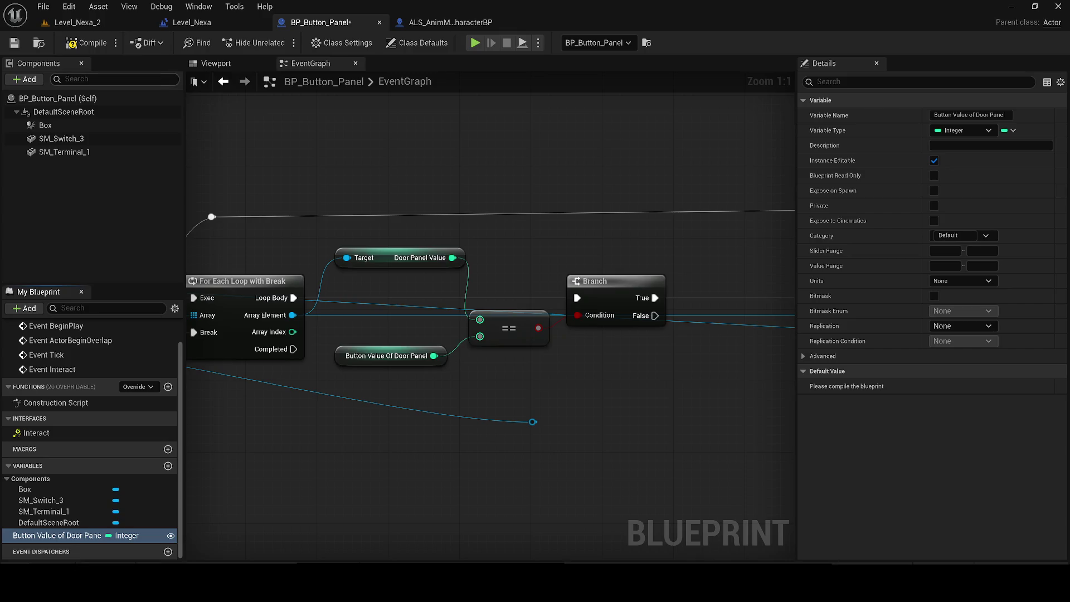
click(95, 44)
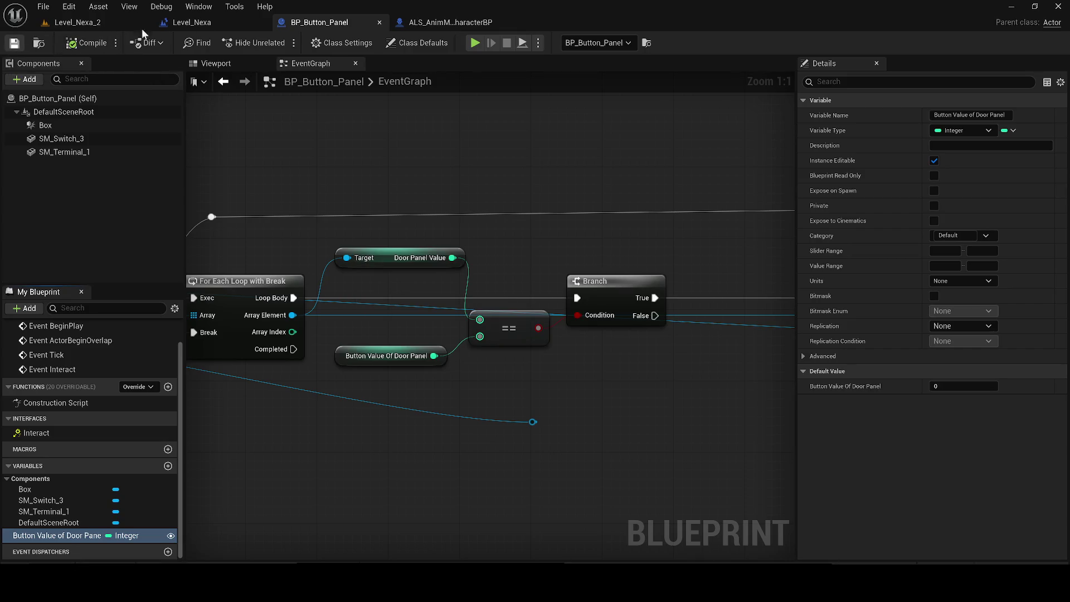
click(497, 22)
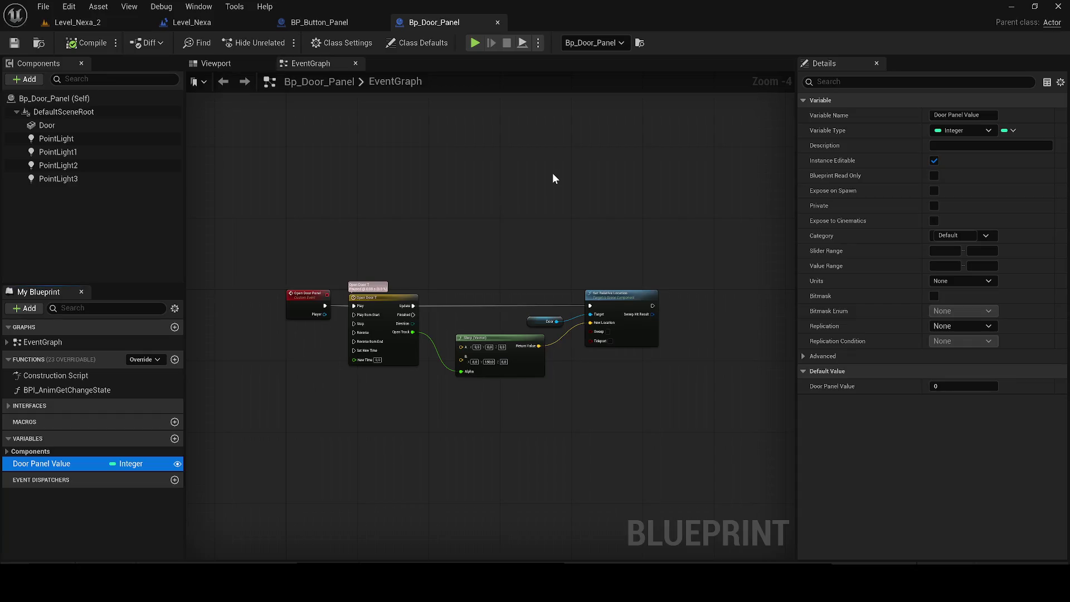
Enable Expose on Spawn for Door Panel Value and compile Bp_Door_Panel
click(933, 190)
click(17, 43)
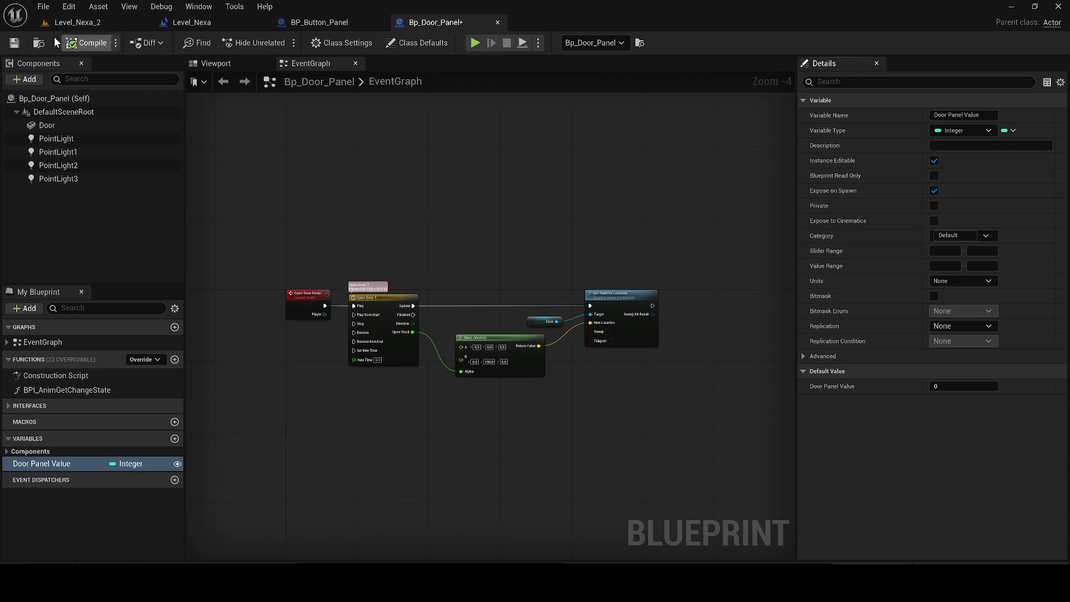
click(294, 22)
Enable Expose on Spawn for Button Value of Door Panel and compile BP_Button_Panel
click(934, 190)
click(78, 23)
click(320, 23)
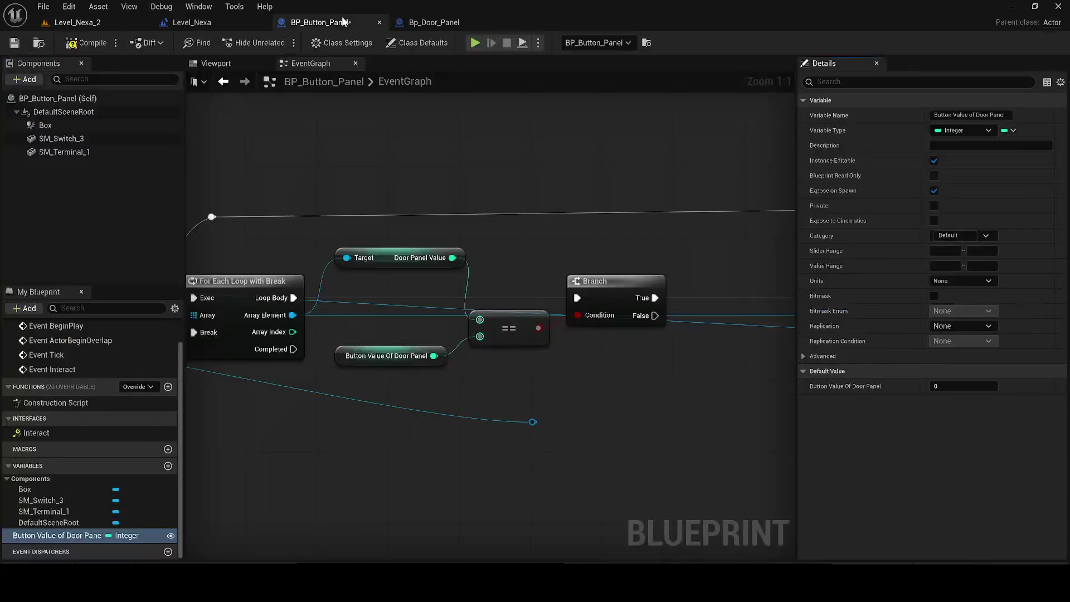
click(87, 43)
click(611, 415)
mouse_move(610, 417)
mouse_down()
mouse_move(544, 401)
mouse_move(296, 417)
mouse_up()
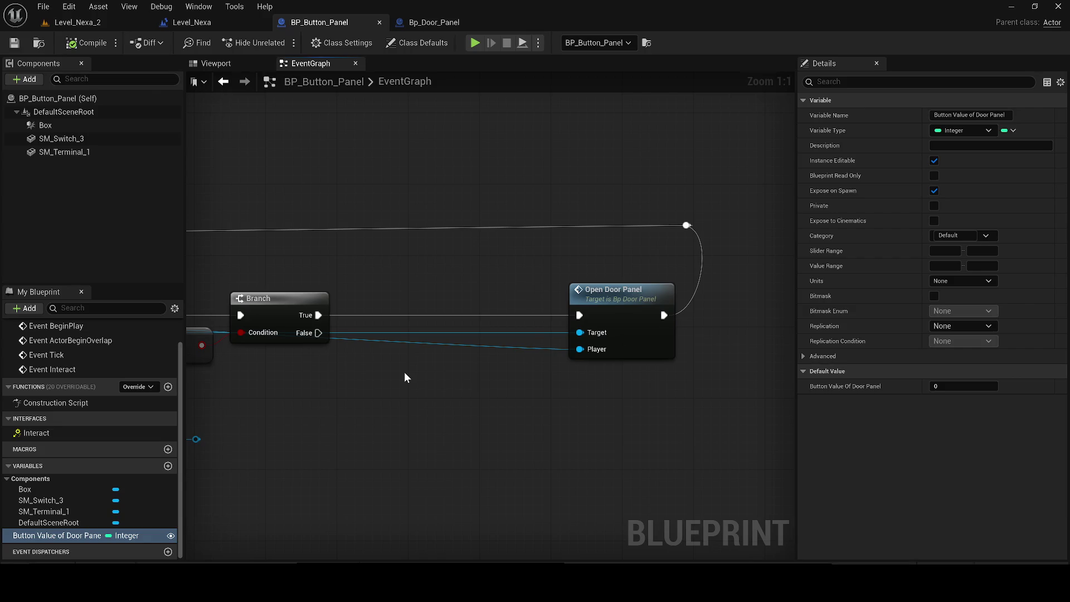
mouse_move(403, 372)
mouse_down()
mouse_move(656, 323)
mouse_move(447, 494)
mouse_up()
Add a reroute point on the Player wire and delete the stray reroute on the upper wire
double_click(647, 315)
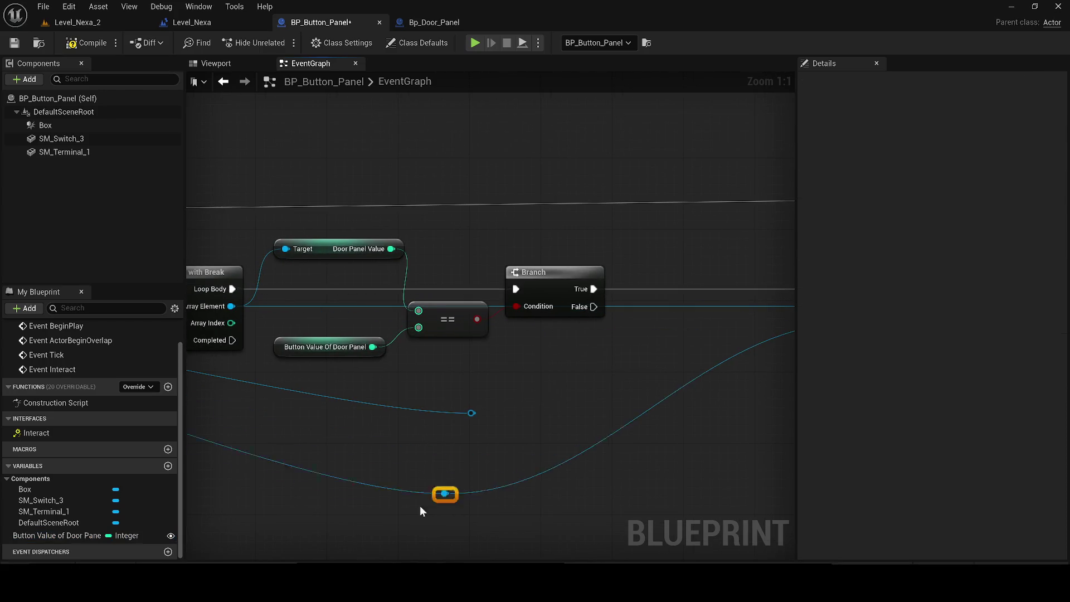
scroll(447, 494, down, 3)
scroll(444, 402, up, 3)
mouse_move(444, 401)
mouse_down()
mouse_move(210, 394)
mouse_move(237, 389)
mouse_up()
scroll(295, 398, down, 2)
click(670, 433)
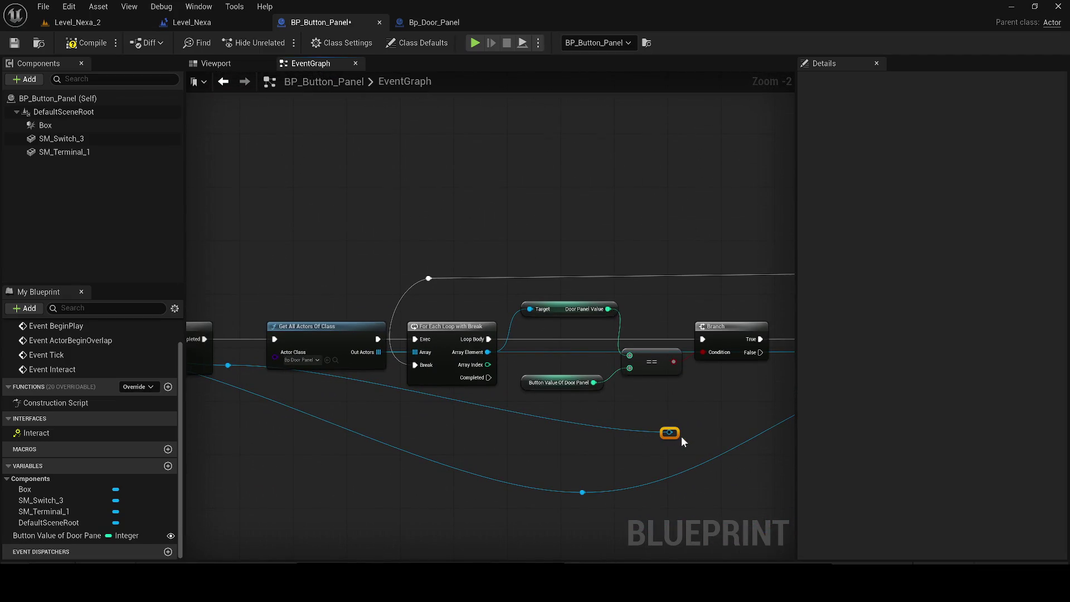
key(Delete)
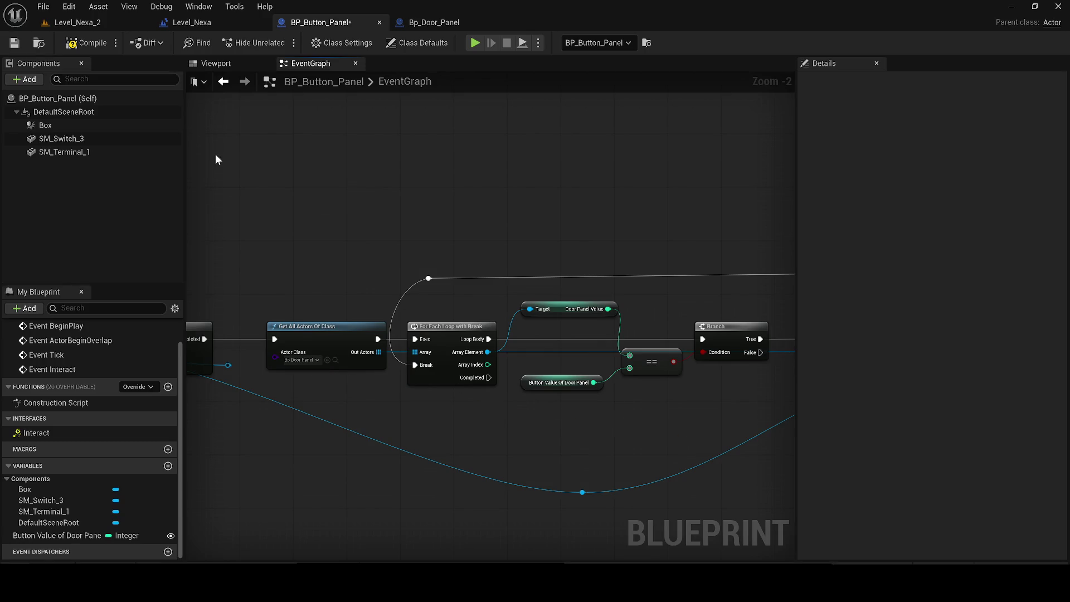
scroll(312, 356, up, 2)
Compile and save BP_Button_Panel, then switch to the Bp_Door_Panel blueprint
click(344, 393)
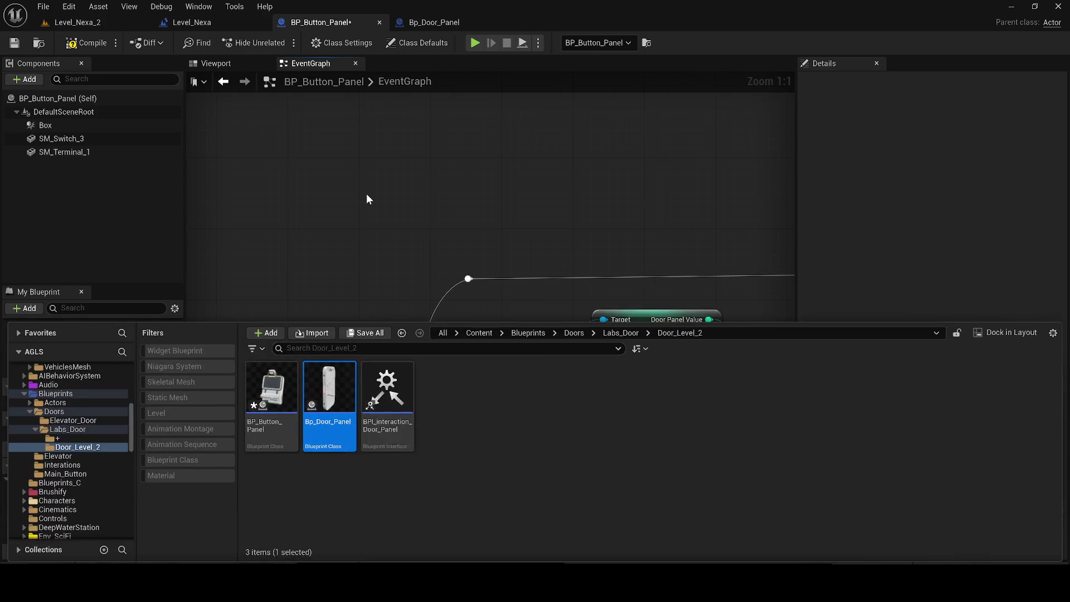
click(359, 274)
click(85, 43)
click(14, 42)
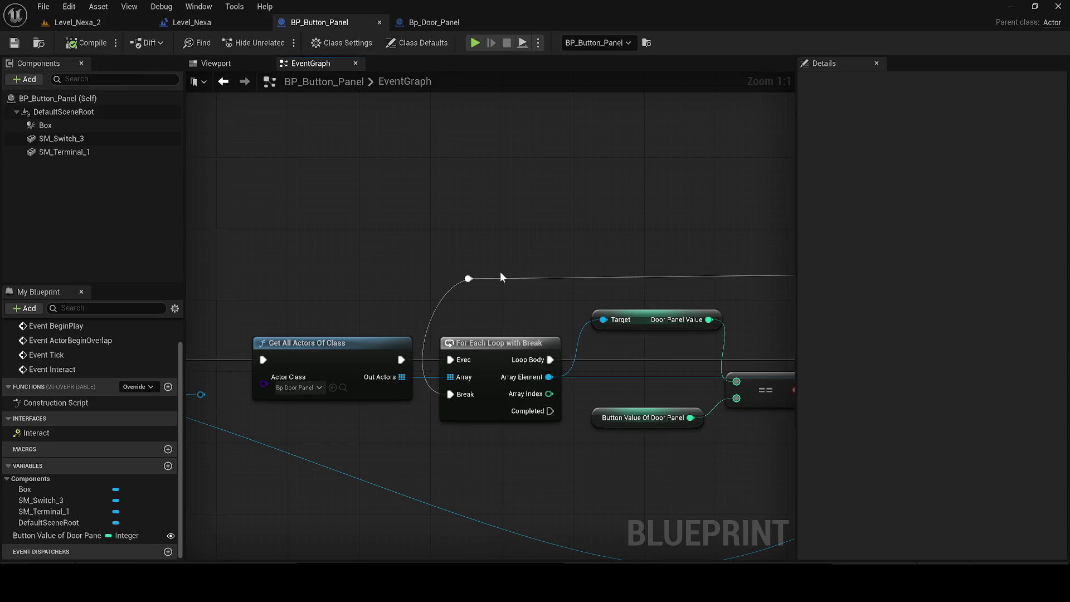
click(434, 22)
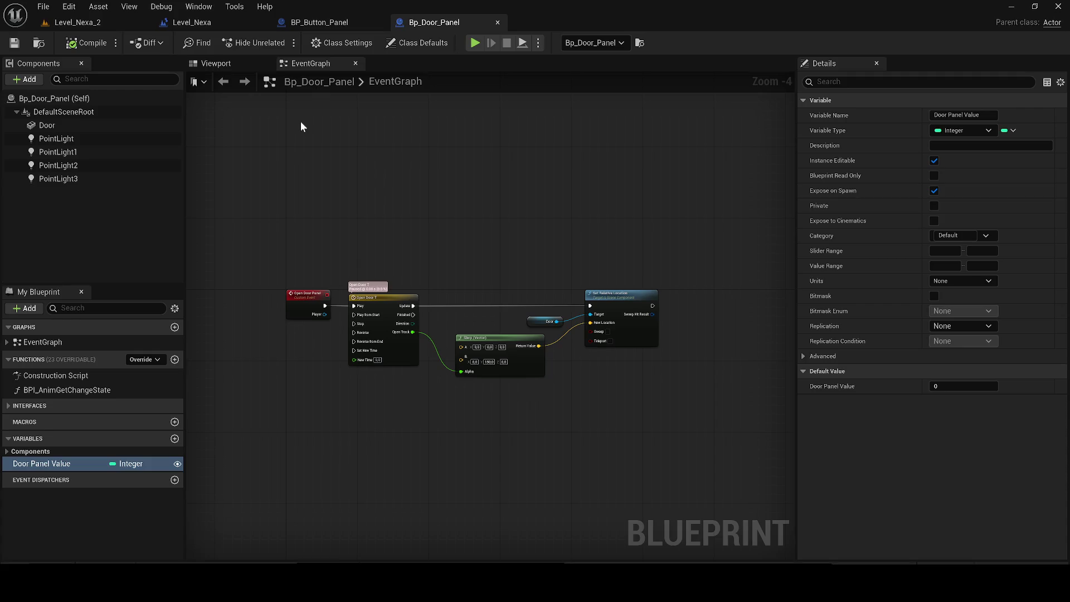
click(34, 556)
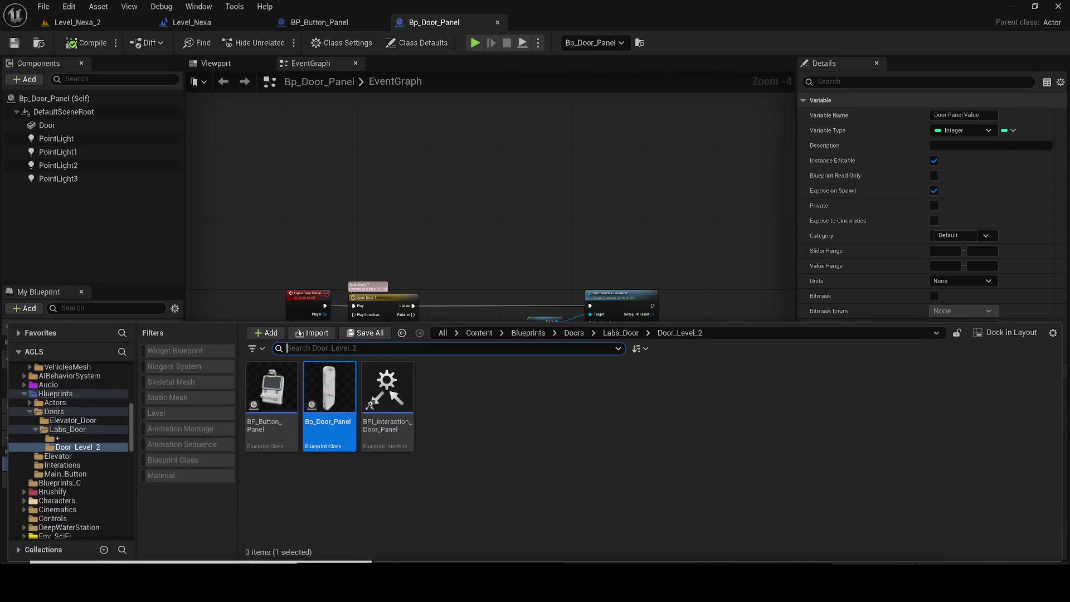
Select ALS_AnimMan_CharacterBP in the Level_Nexa_2 viewport and open its blueprint with Ctrl+E
click(77, 22)
mouse_move(515, 355)
mouse_down()
mouse_move(518, 312)
mouse_move(535, 357)
mouse_move(557, 373)
mouse_up()
click(883, 127)
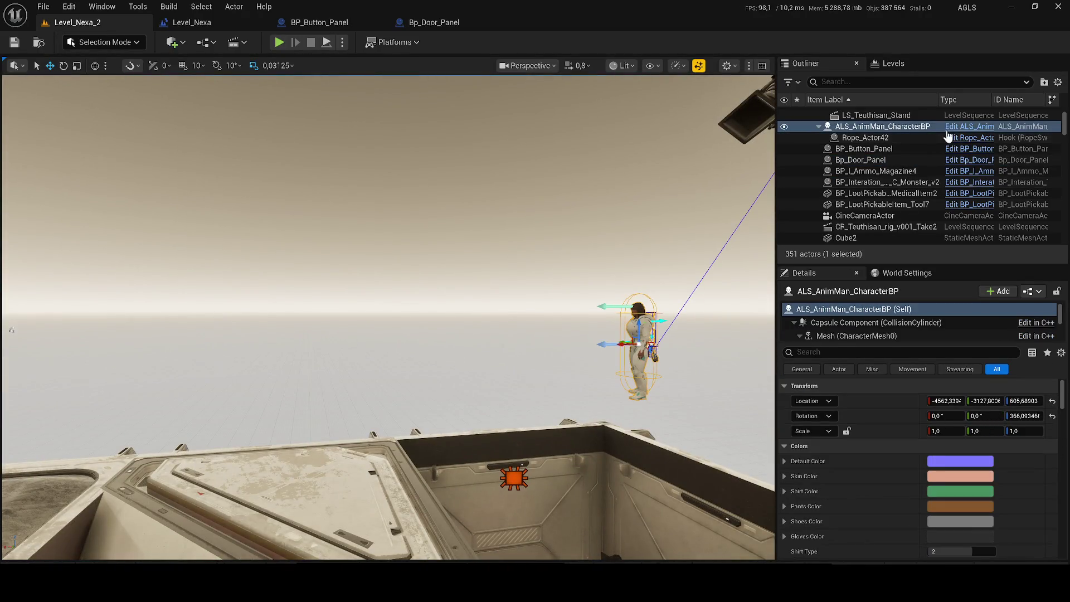
key(ctrl+e)
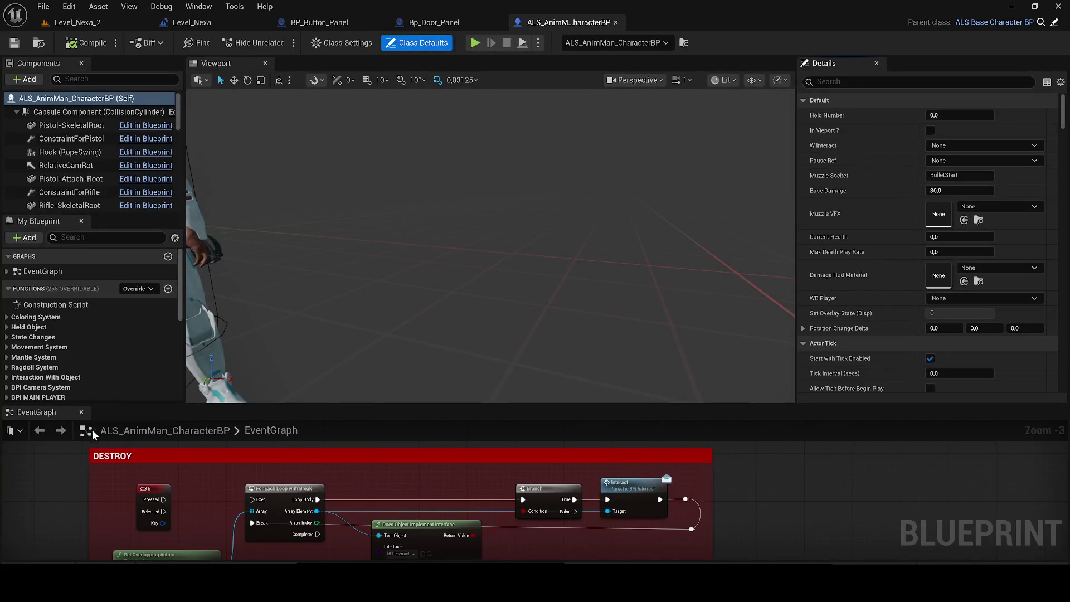
Pan the EventGraph to the Interact FOr Door nodes and save the character blueprint
scroll(479, 312, up, 3)
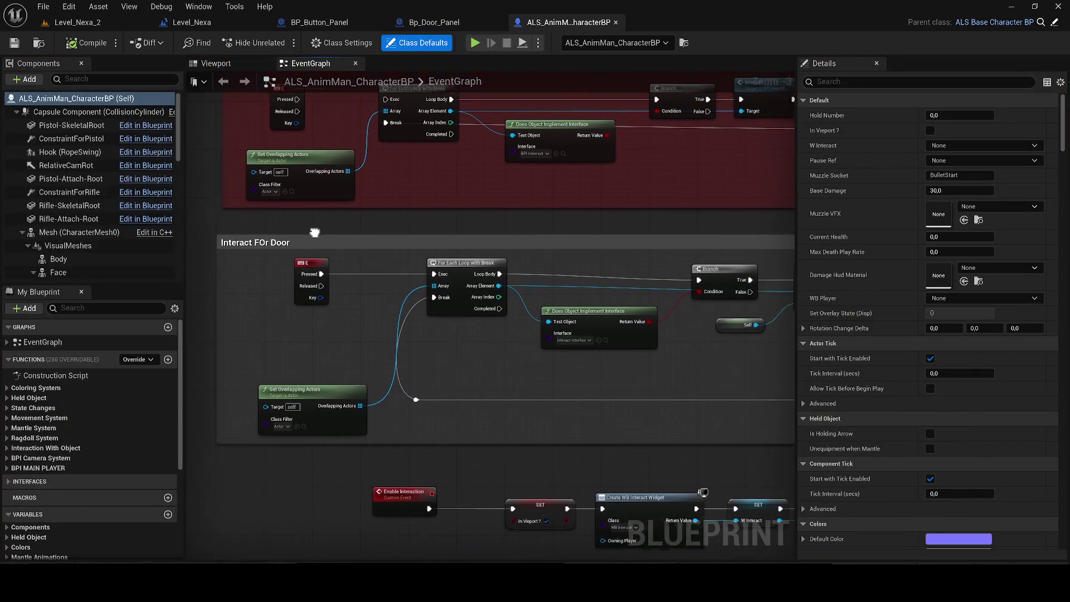
drag(351, 389, 326, 384)
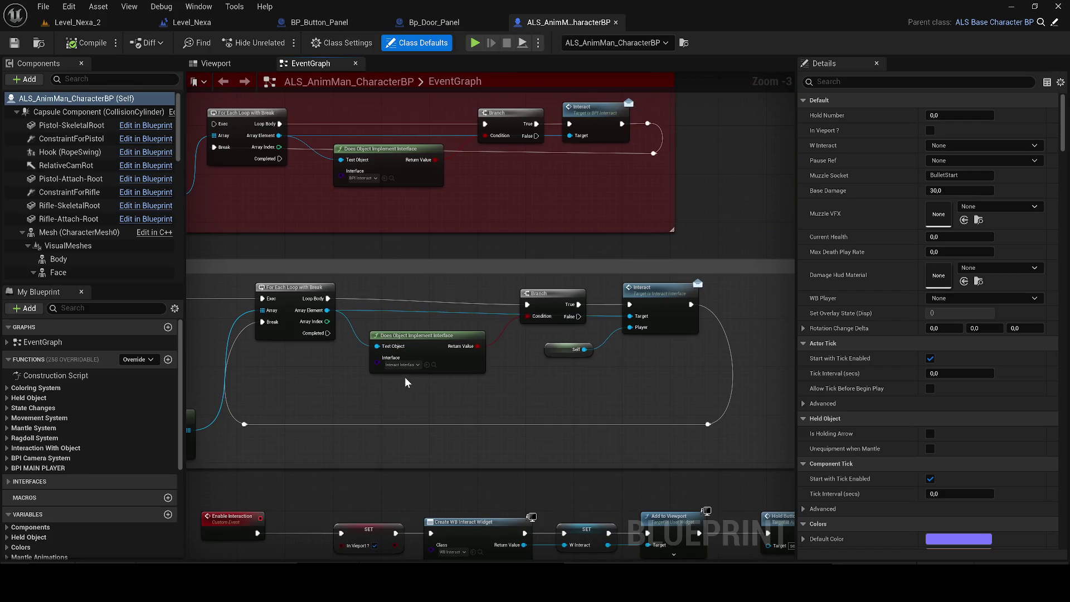
mouse_move(704, 329)
mouse_down()
mouse_move(620, 339)
mouse_move(579, 360)
mouse_move(586, 312)
mouse_move(585, 325)
mouse_up()
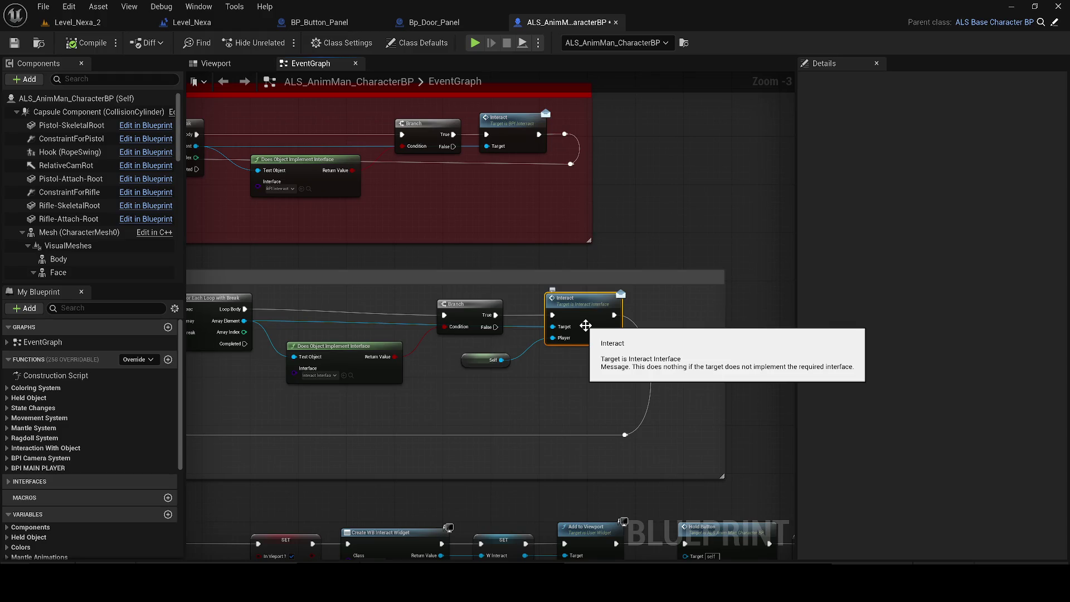
click(14, 43)
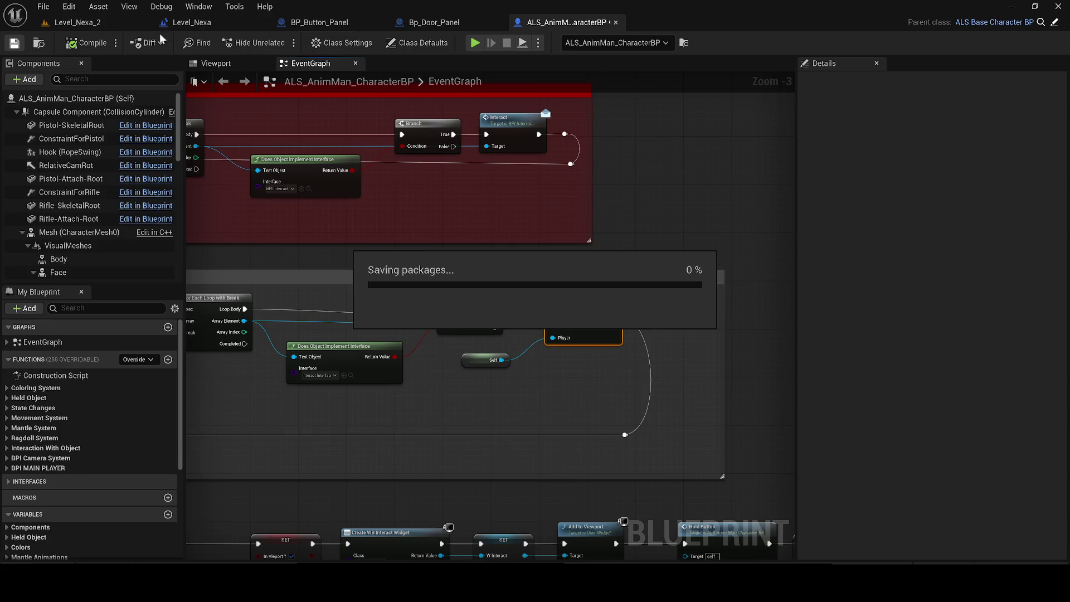
Wire Event BeginPlay into Set Input Mode in the Level_Nexa blueprint, then compile and save
click(176, 24)
mouse_move(333, 421)
mouse_down()
mouse_move(711, 220)
mouse_move(713, 203)
mouse_up()
click(88, 43)
key(ctrl+s)
Play-test Level_Nexa_2 despite compile errors, walking the character to the door terminal, then stop
click(78, 23)
click(280, 42)
click(627, 316)
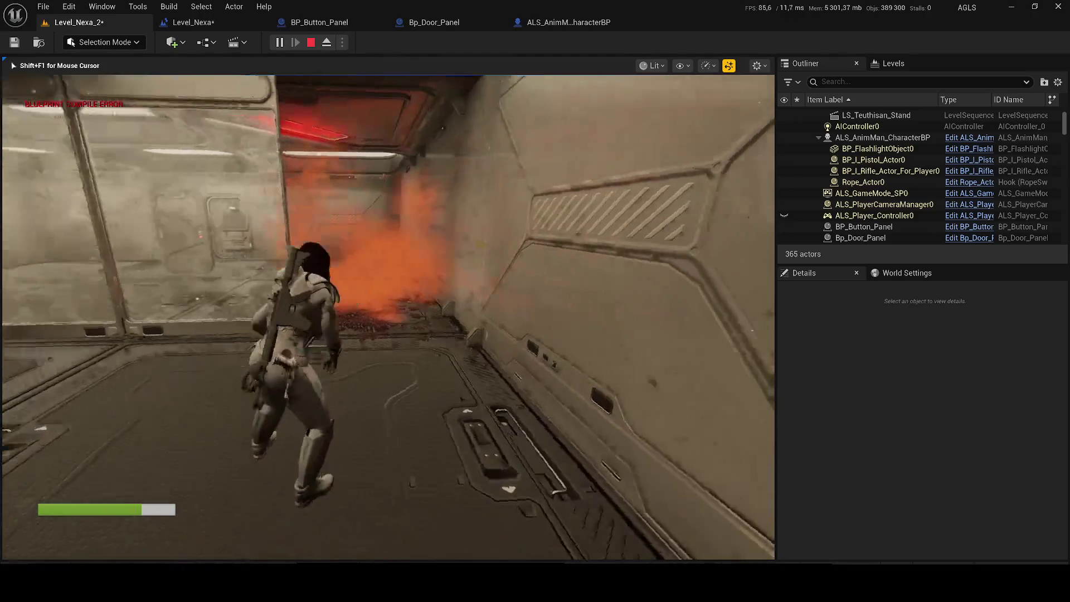
key(w)
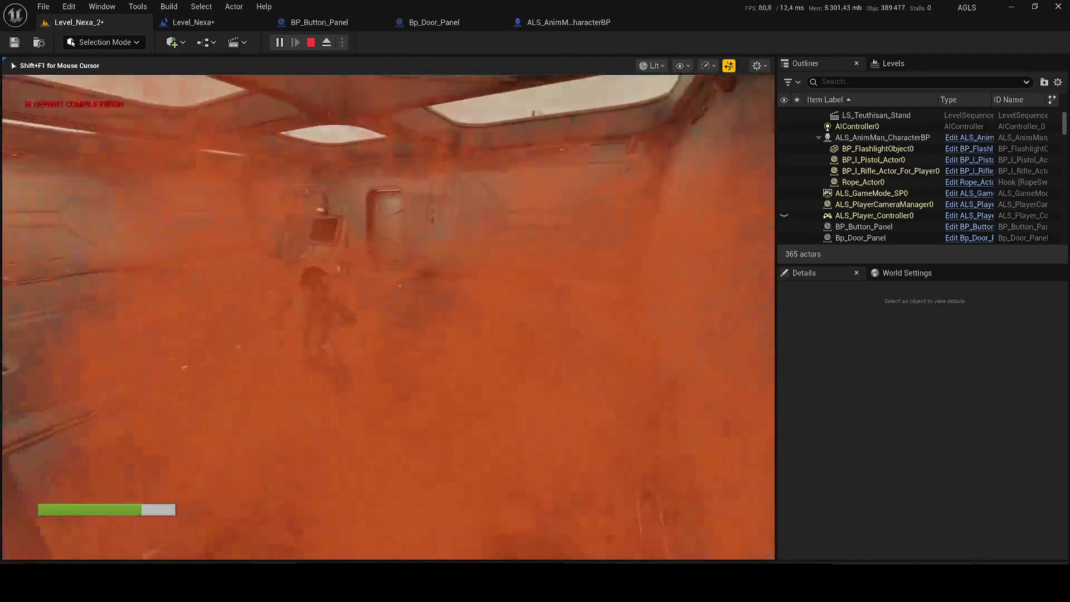
key(w)
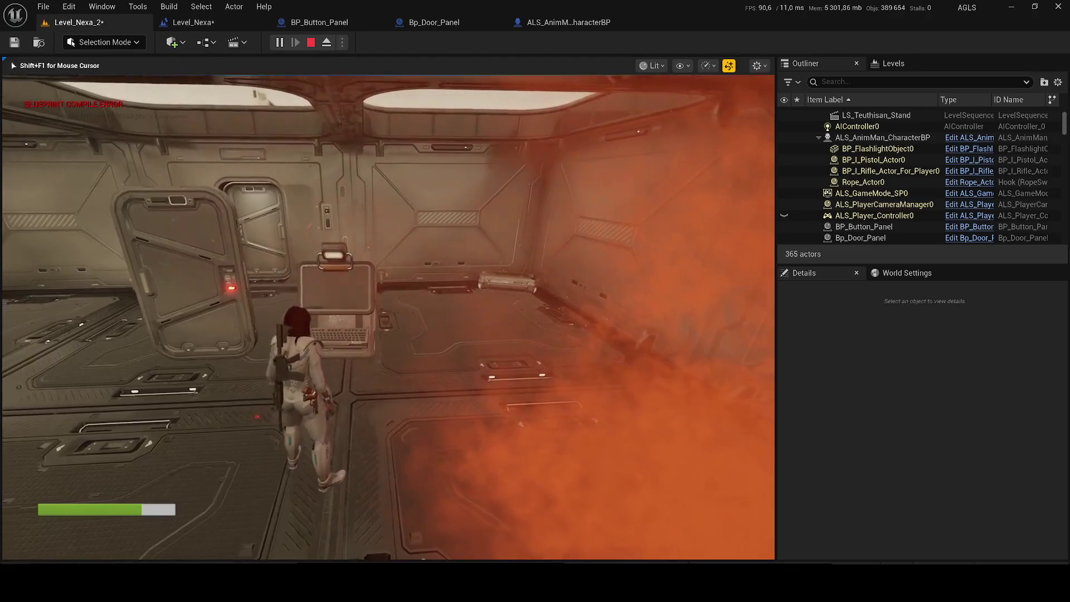
key(w)
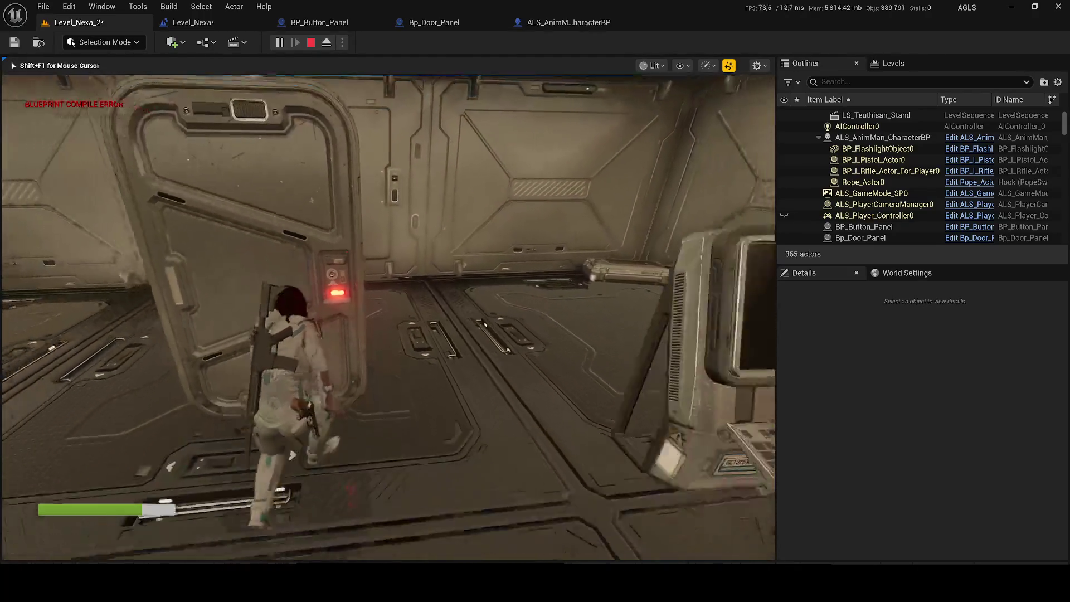
key(w)
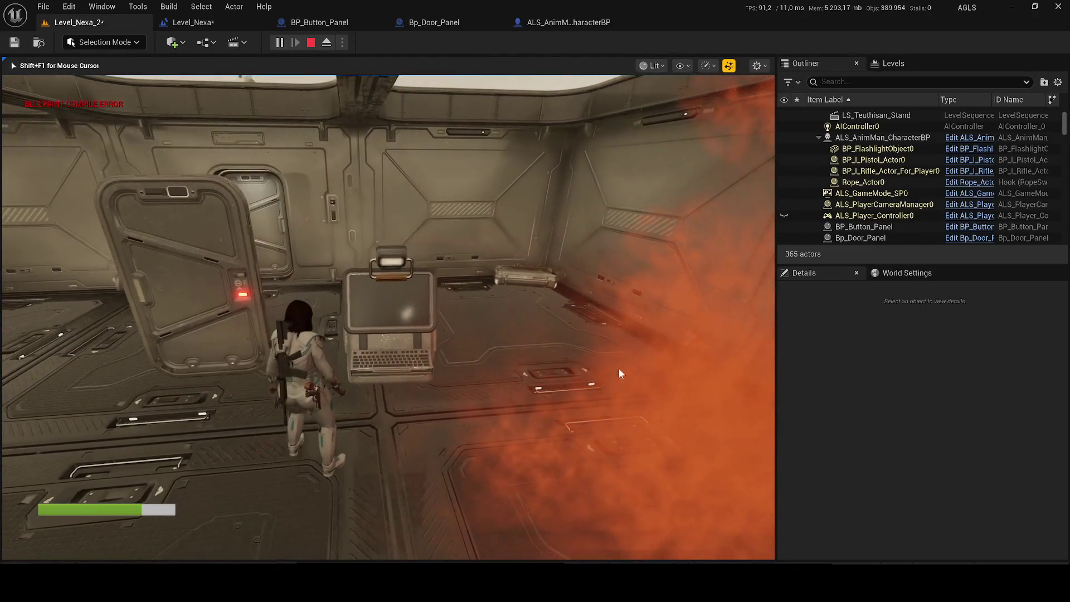
key(Escape)
click(229, 309)
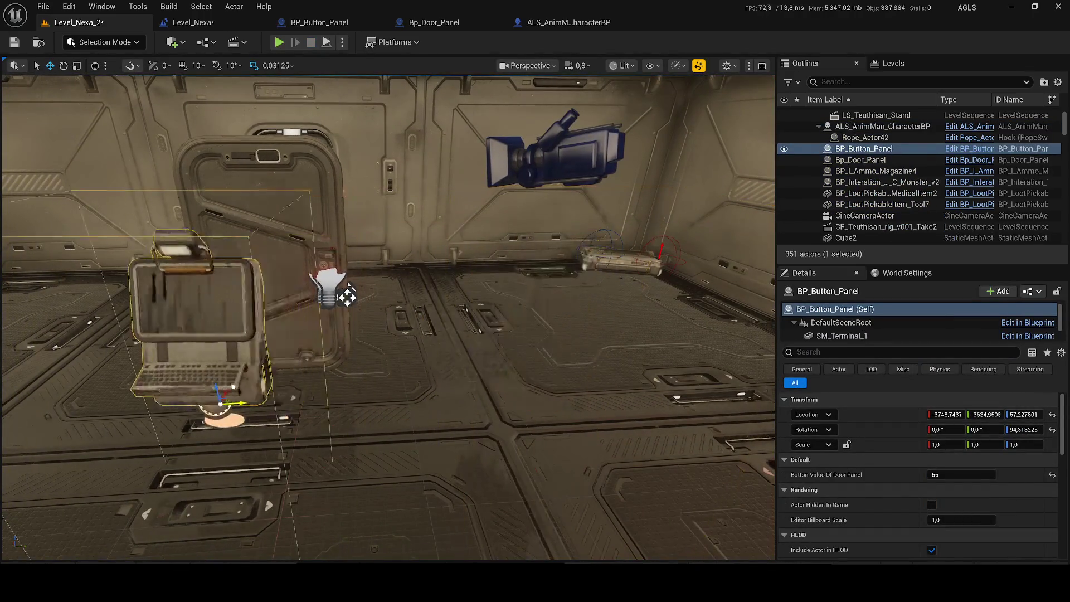
Move the BP_Button_Panel terminal toward the door, rotate it to about 17.6° yaw, and save
drag(346, 295, 537, 286)
key(e)
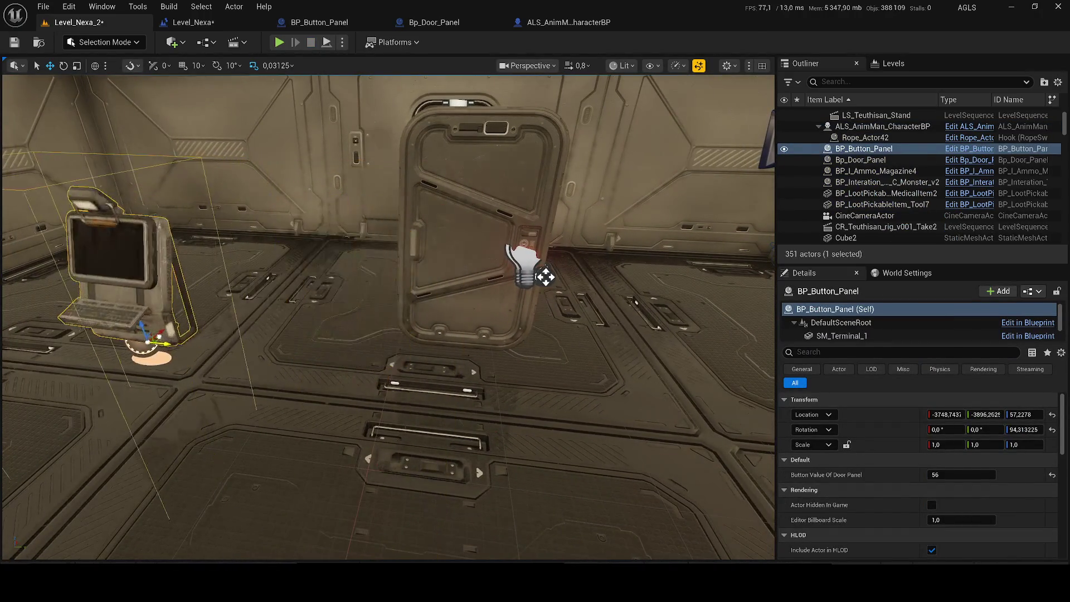
drag(149, 351, 136, 357)
key(w)
key(ctrl+s)
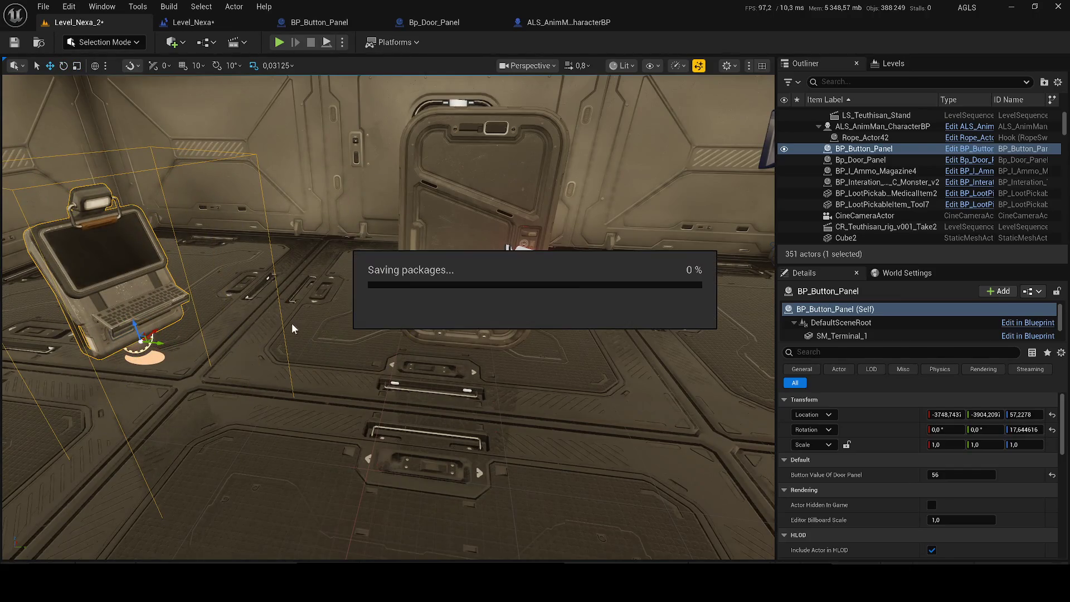
Confirm the door and terminal both hold value 56, then reopen the Level_Nexa blueprint
click(454, 253)
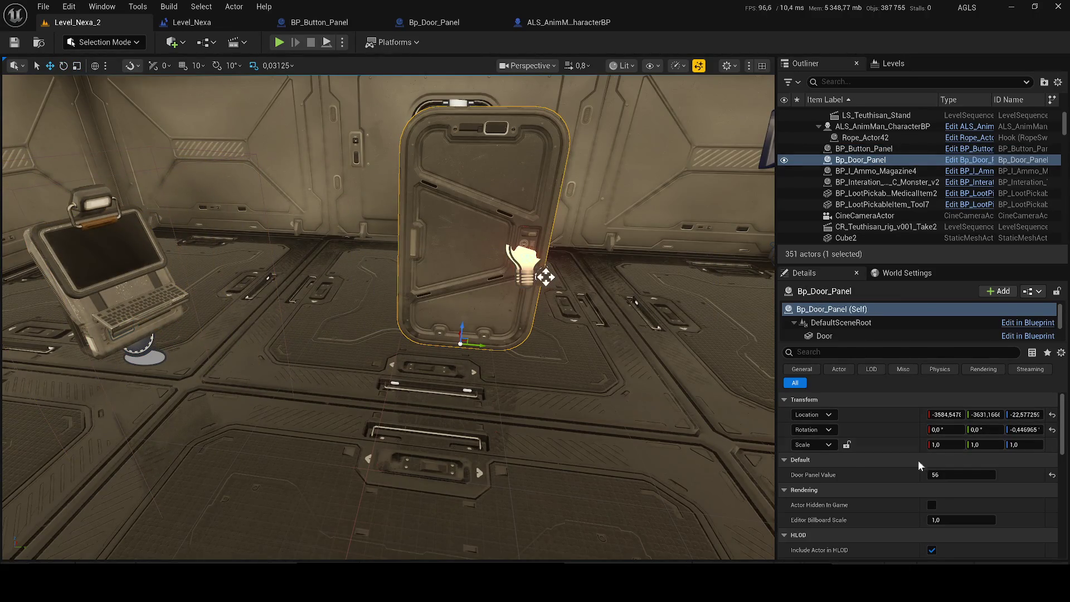
click(140, 290)
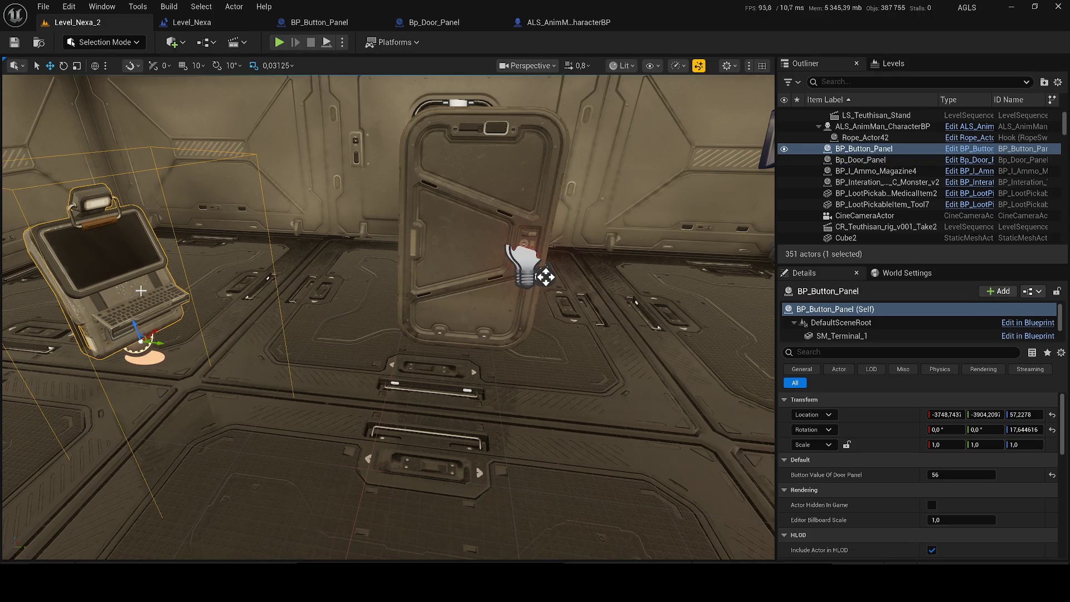
click(191, 23)
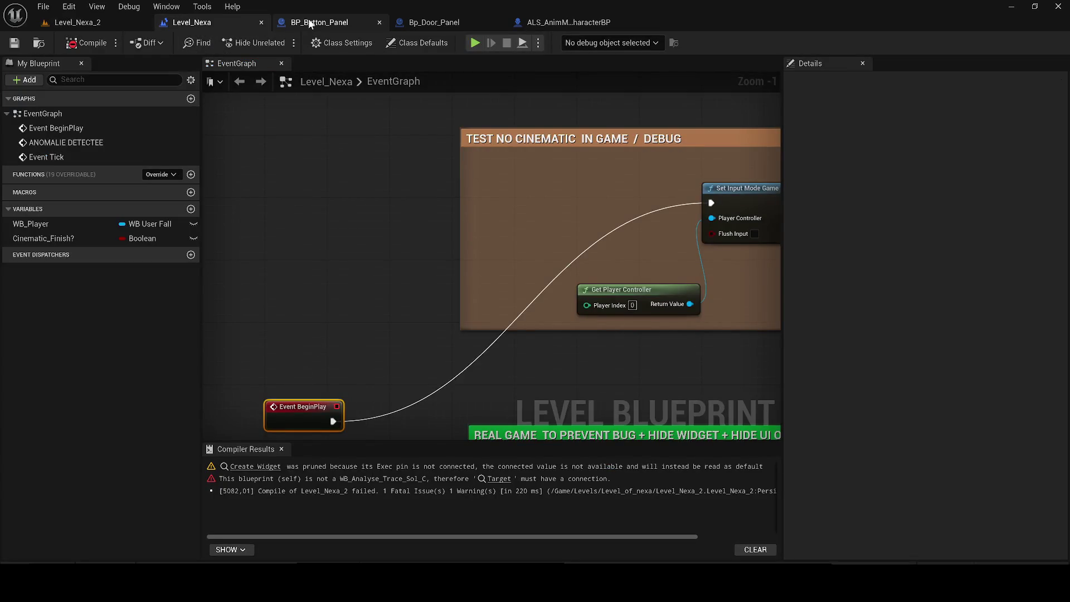
Review the character's Interact FOr Door section, then return to BP_Button_Panel's Door Panel Value comparison graph
click(315, 25)
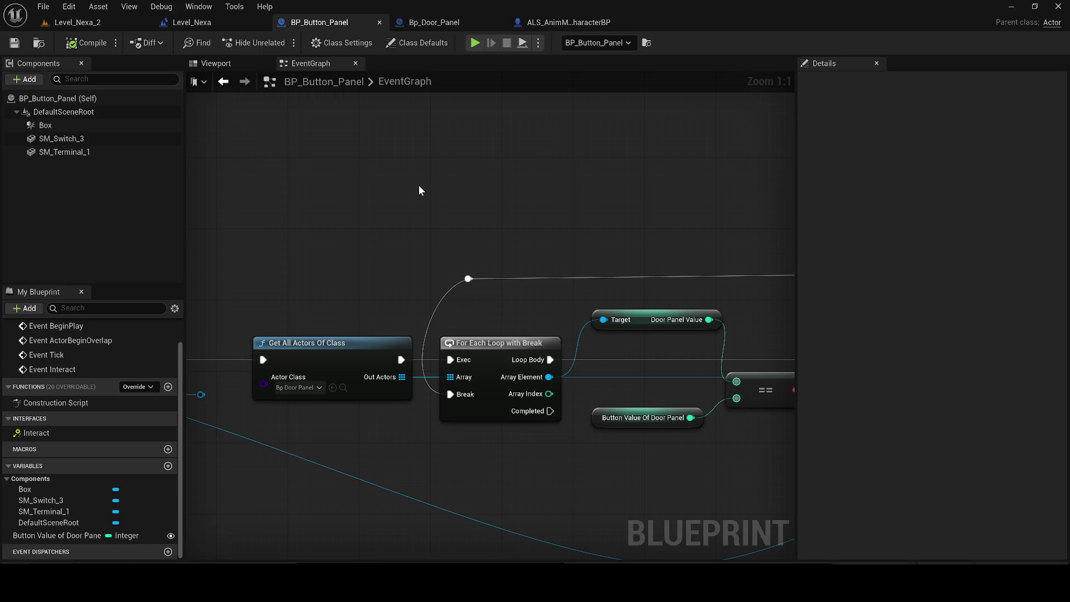
click(568, 22)
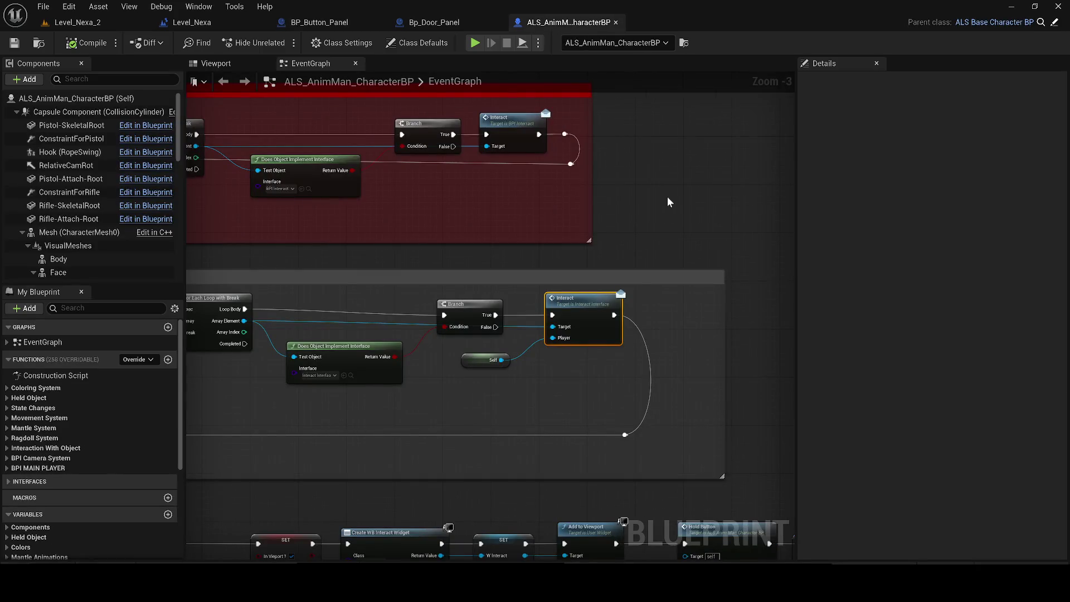
scroll(430, 372, up, 1)
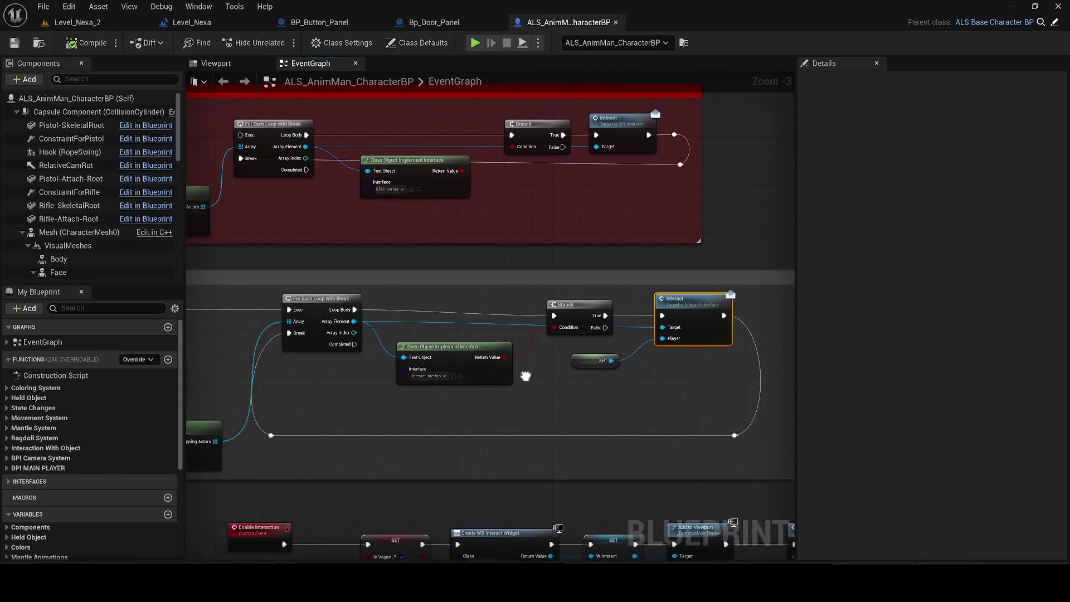
scroll(400, 379, down, 1)
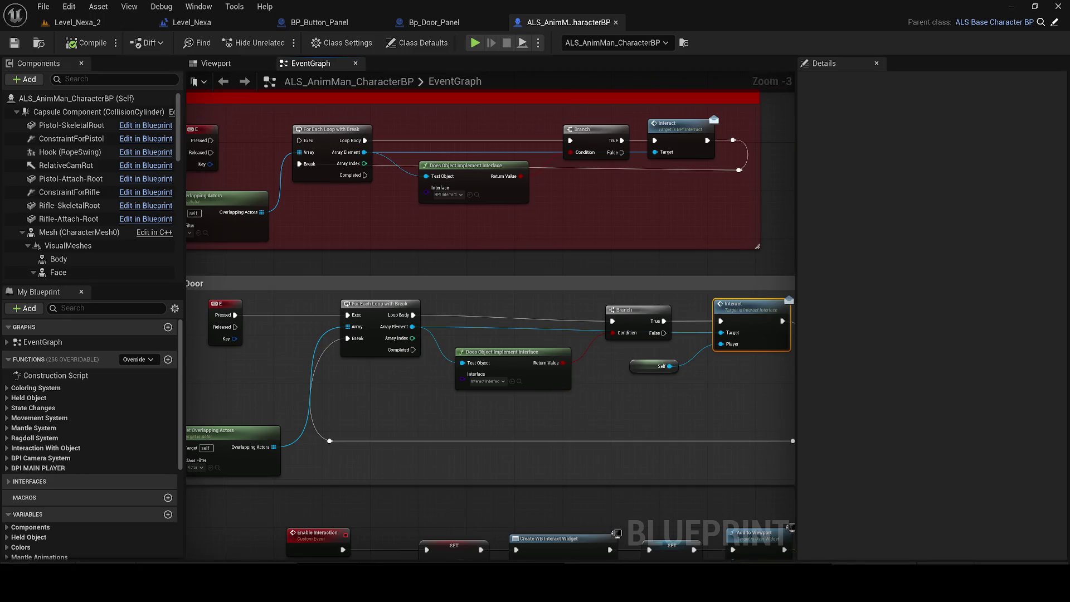
drag(296, 406, 389, 386)
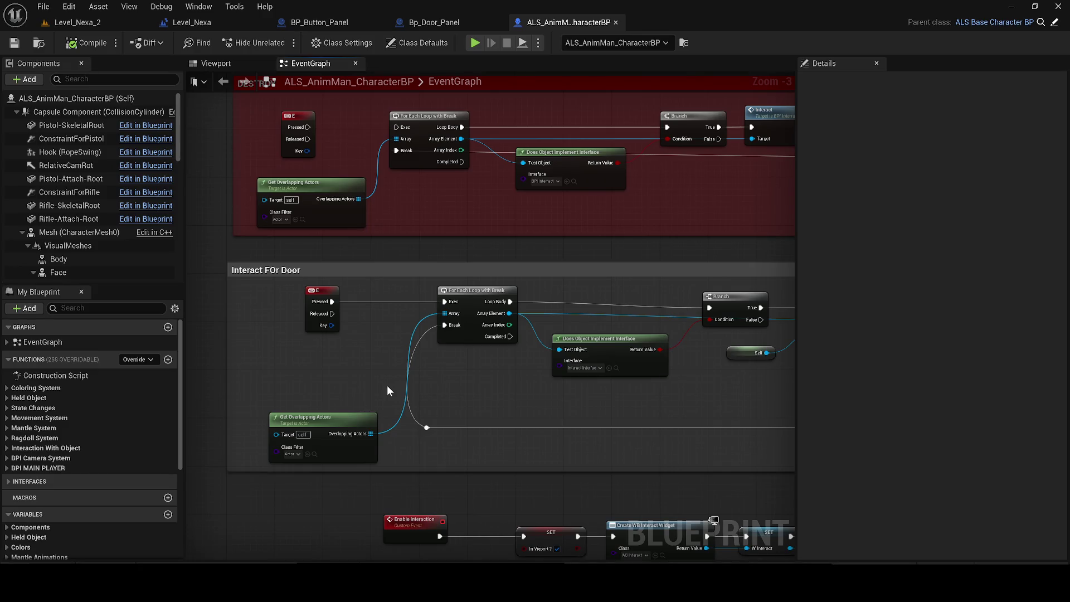
click(230, 25)
click(276, 22)
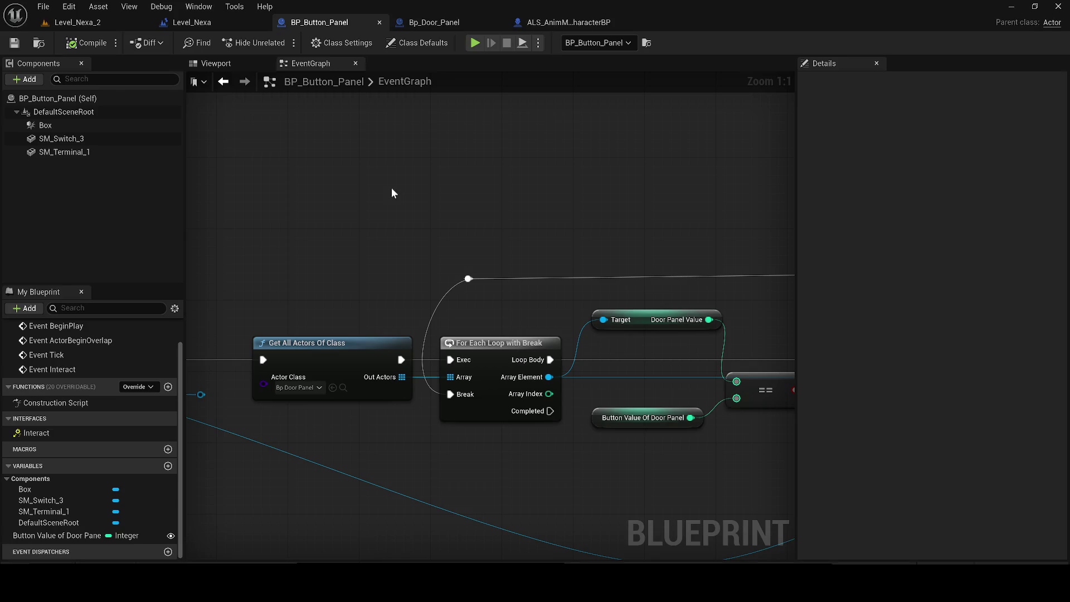
Inspect the Branch and Open Door Panel nodes, browse to Blueprints > Doors, and return to Level_Nexa_2
drag(392, 187, 185, 181)
drag(538, 292, 369, 295)
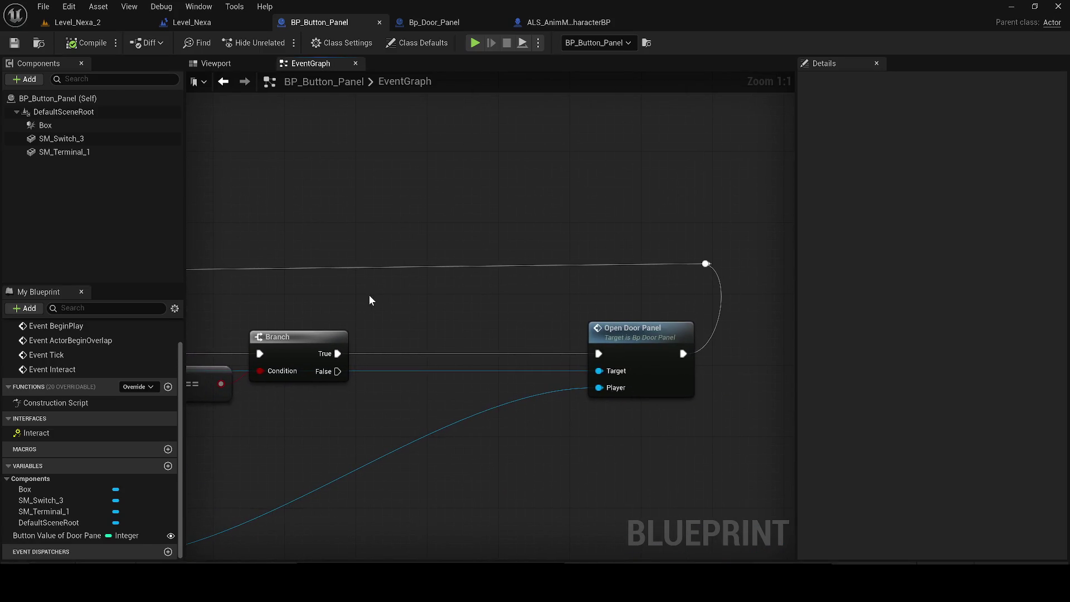
click(65, 558)
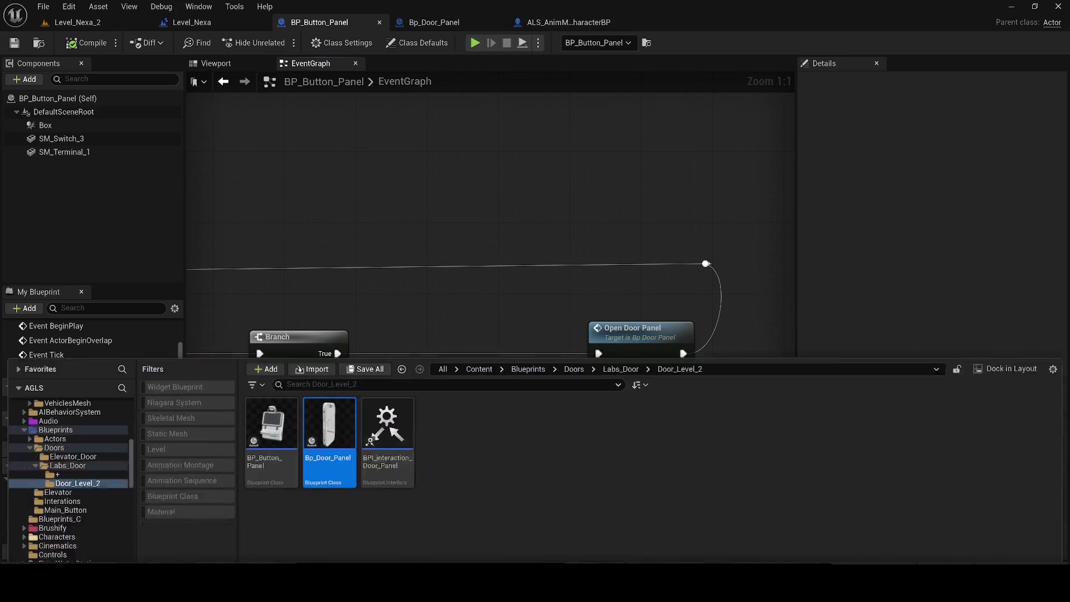
click(583, 332)
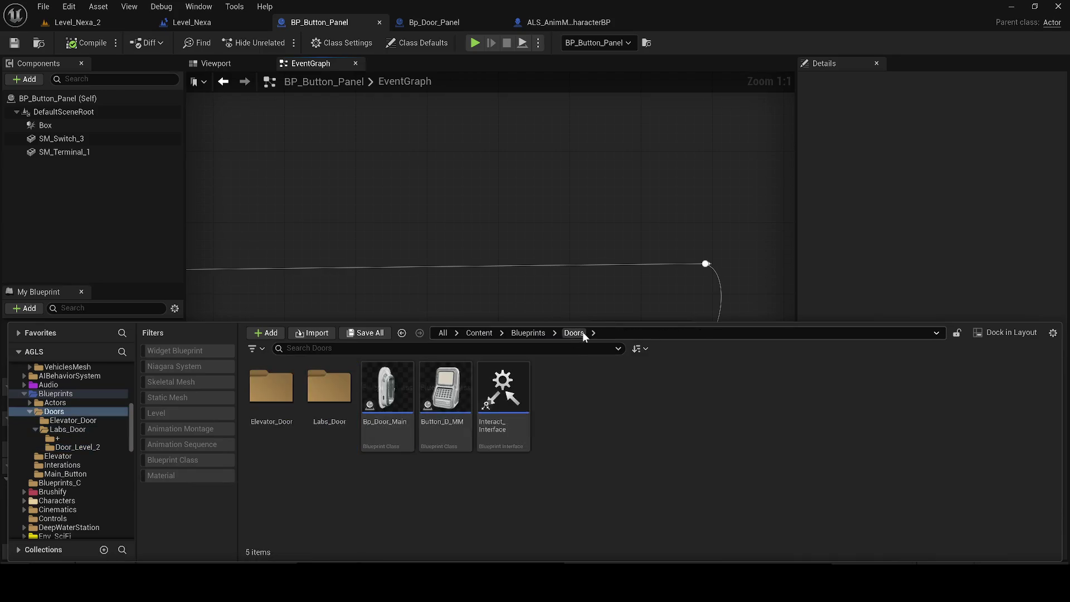
click(89, 22)
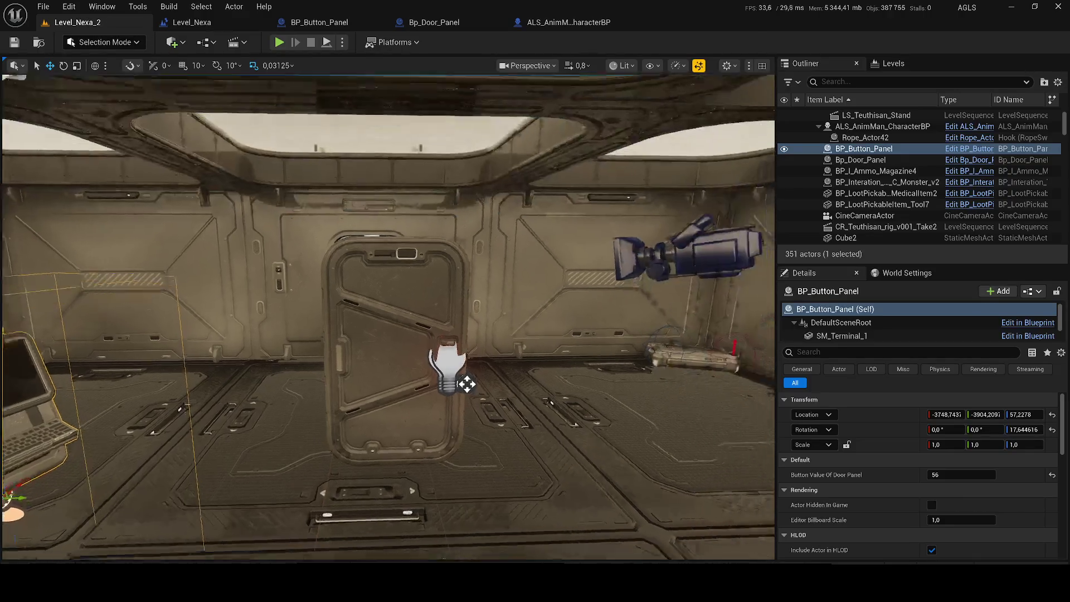
Place a Bp_Door_Main door in the level with a Button_D_MM terminal beside it
key(ctrl+space)
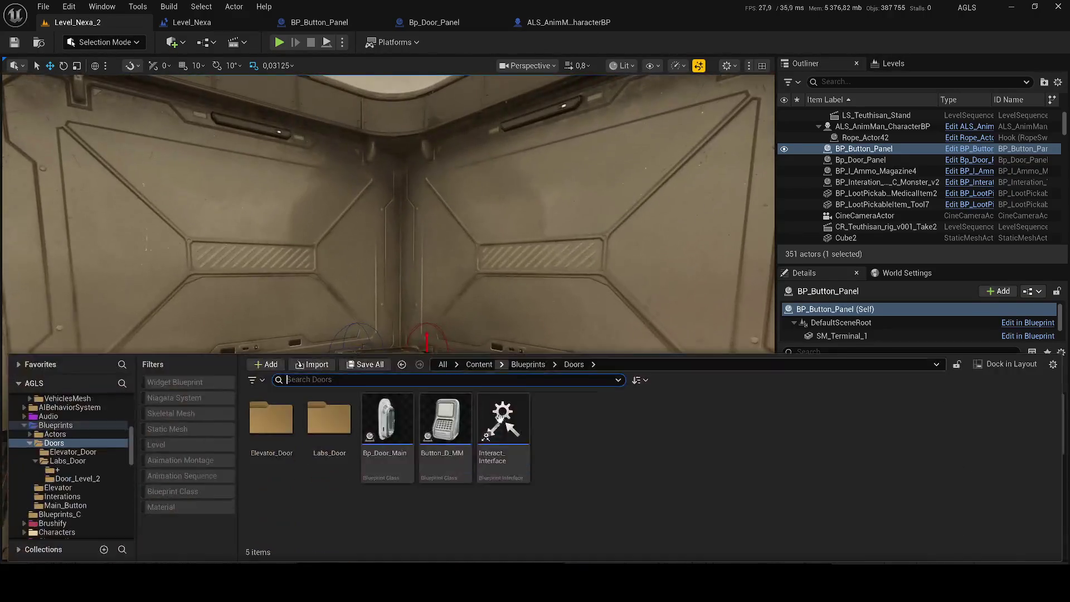
click(382, 424)
click(315, 357)
drag(315, 357, 340, 431)
key(f)
key(ctrl+space)
mouse_move(420, 450)
mouse_down()
mouse_move(526, 167)
mouse_move(497, 372)
mouse_up()
mouse_move(515, 333)
mouse_down()
mouse_move(496, 334)
mouse_move(574, 346)
mouse_up()
Set the terminal's Button Value and the door's Door Value to 9, and save the level
click(970, 471)
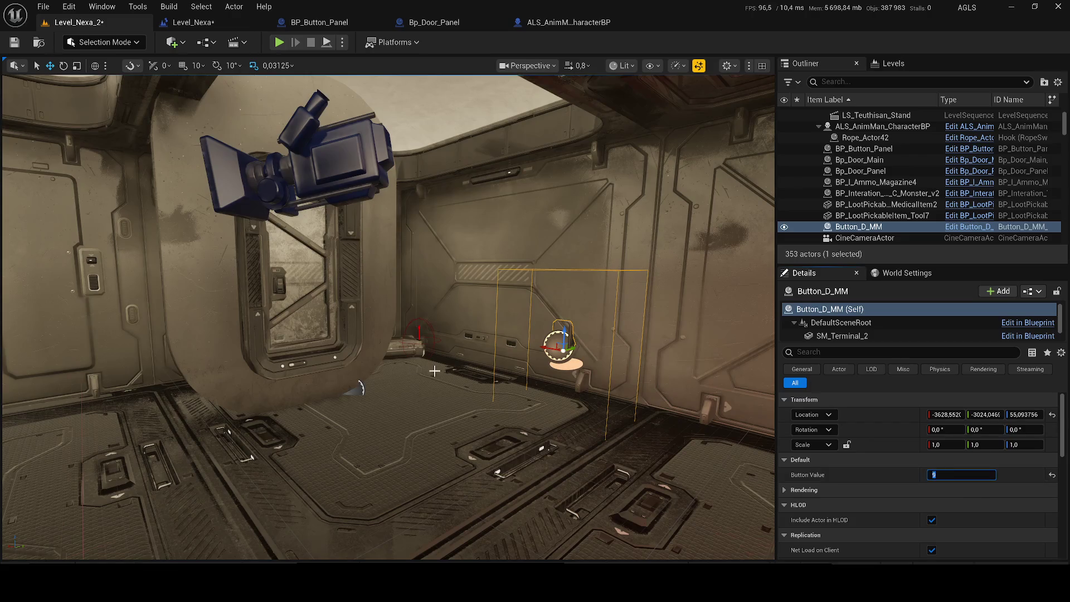
click(335, 358)
click(961, 474)
click(15, 42)
key(alt+p)
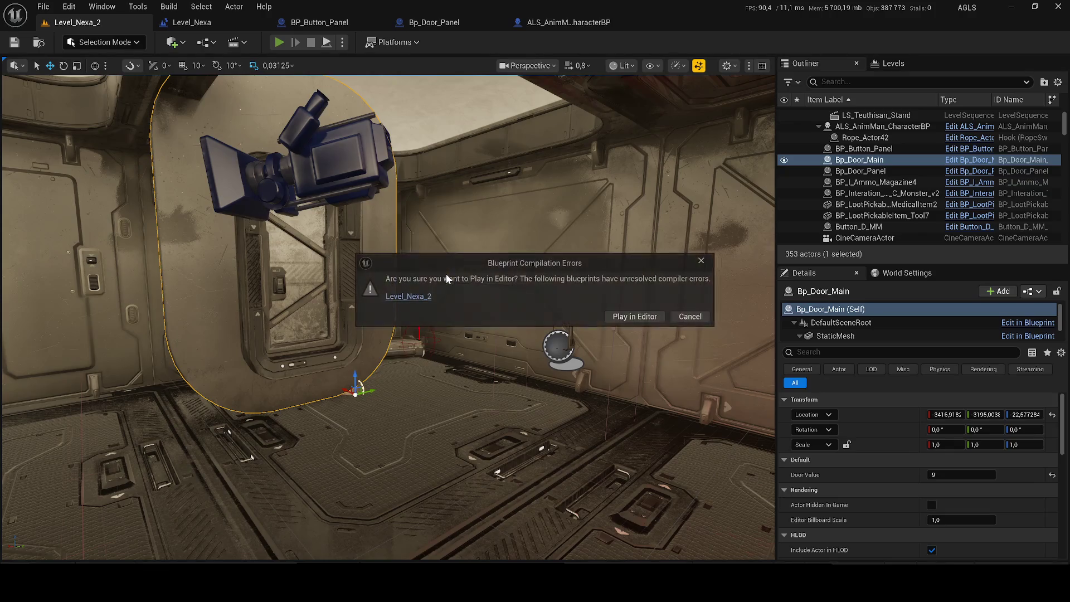
Play the level despite the compile warning, walking through the smoky doorway, then stop
click(649, 317)
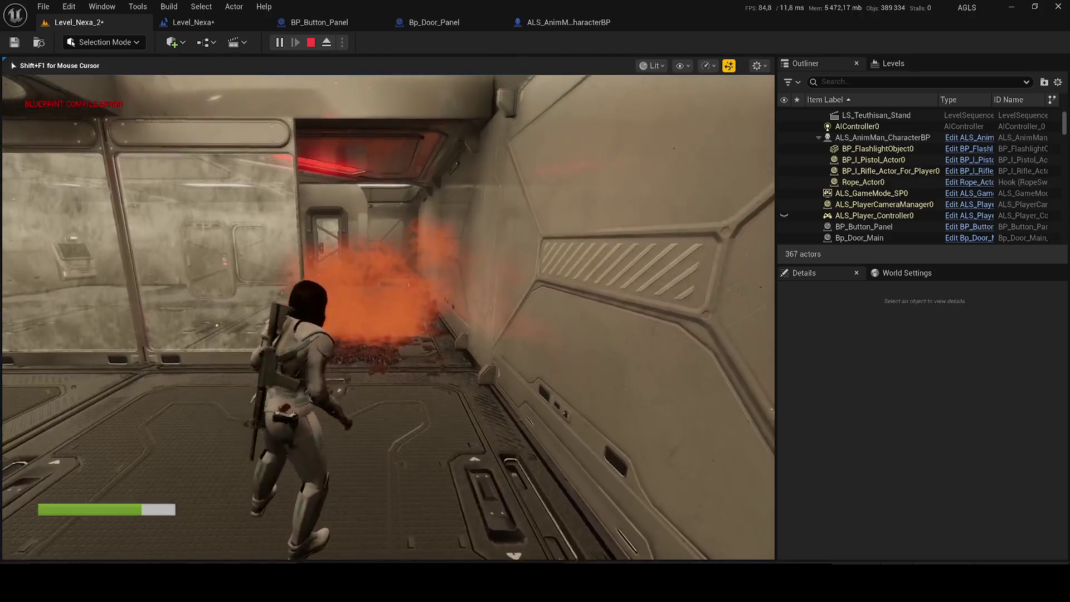
key(w)
key(w)
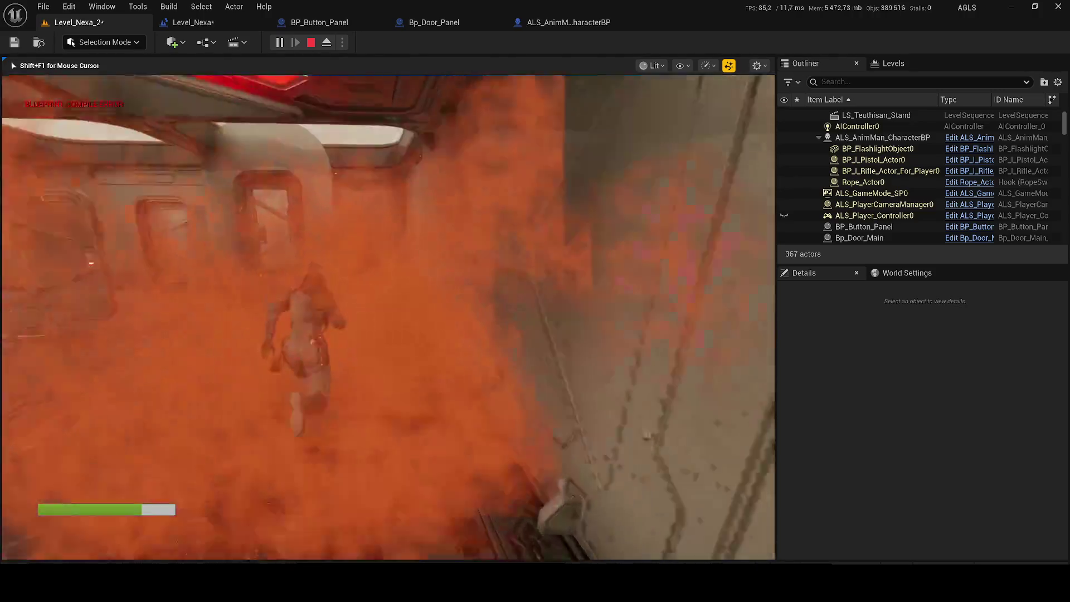
key(w)
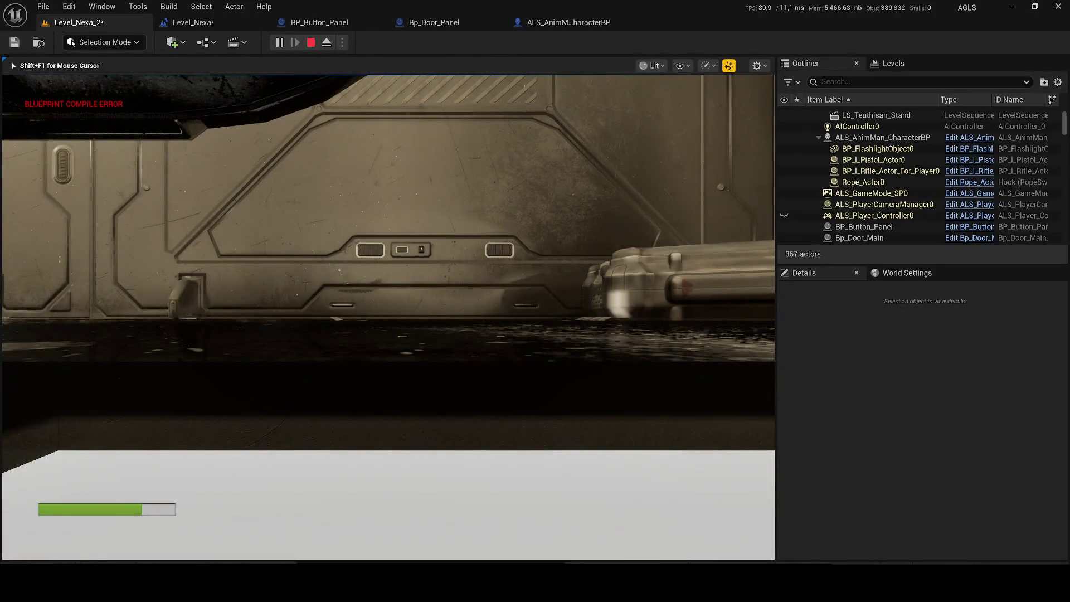
key(w)
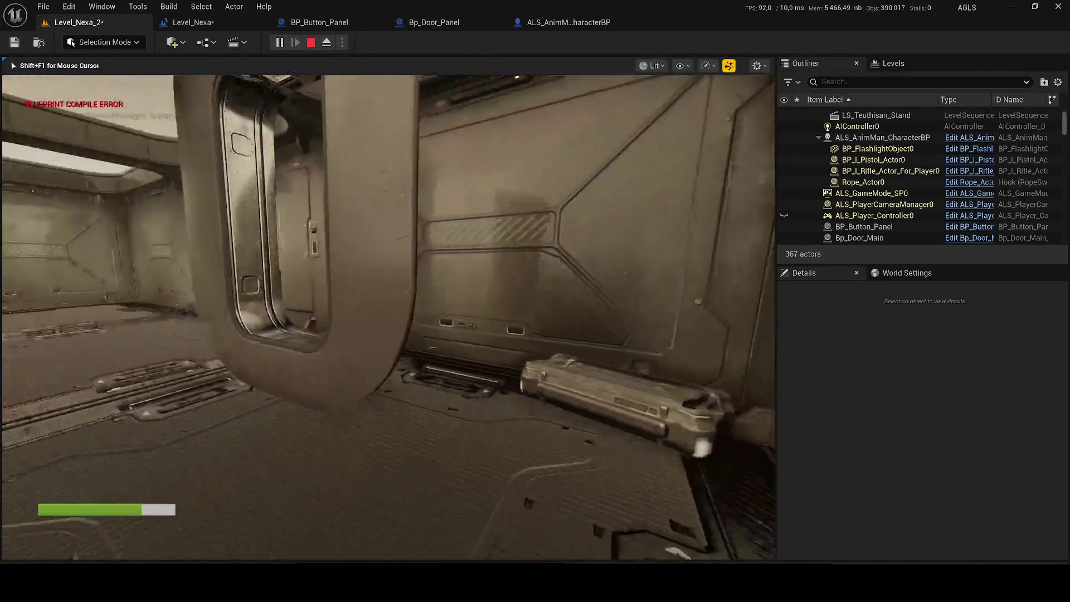
key(w)
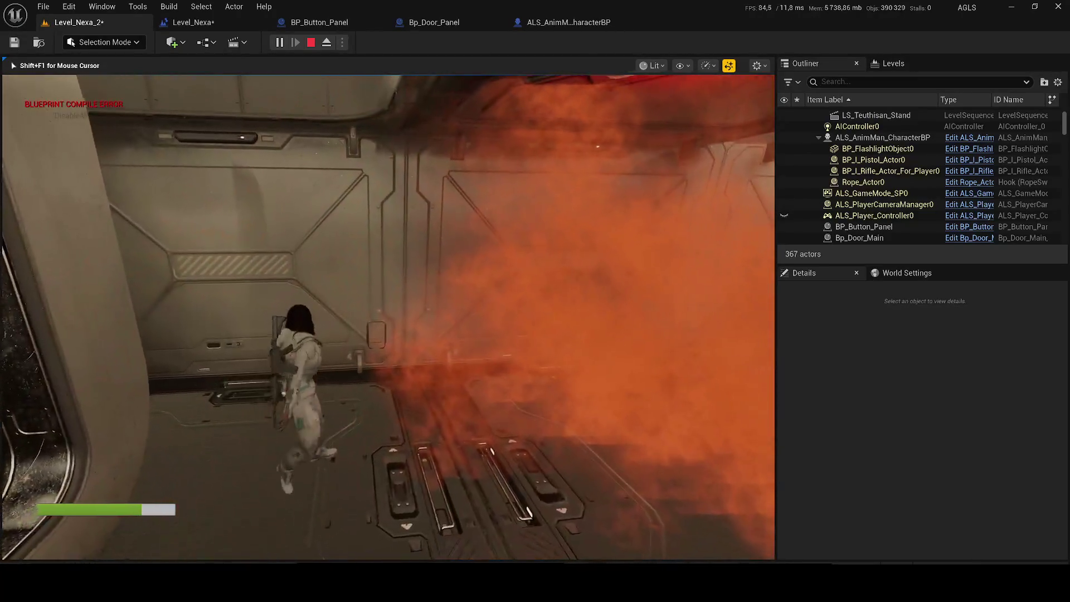
key(Escape)
double_click(859, 226)
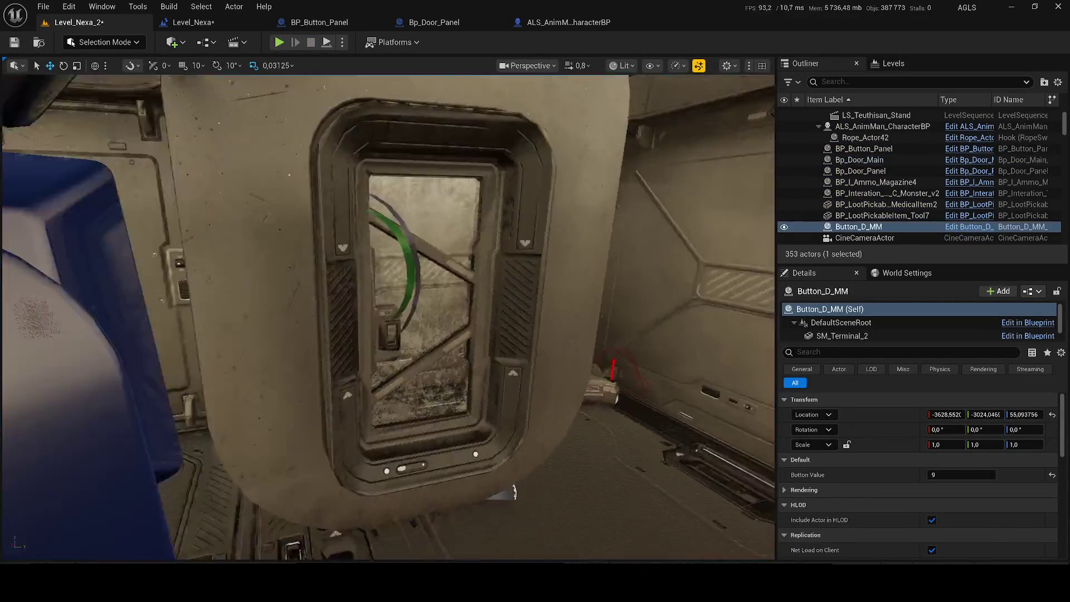
Delete the Button_D_MM terminal from the level and bring up the Bp_Door_Panel event graph
key(Delete)
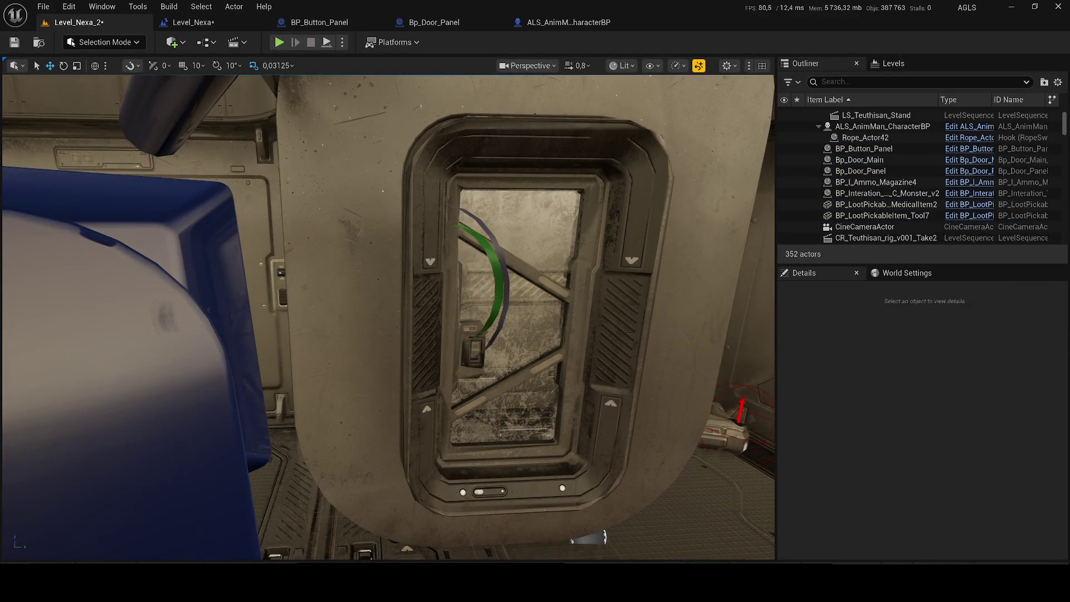
scroll(399, 307, down, 5)
scroll(459, 327, down, 5)
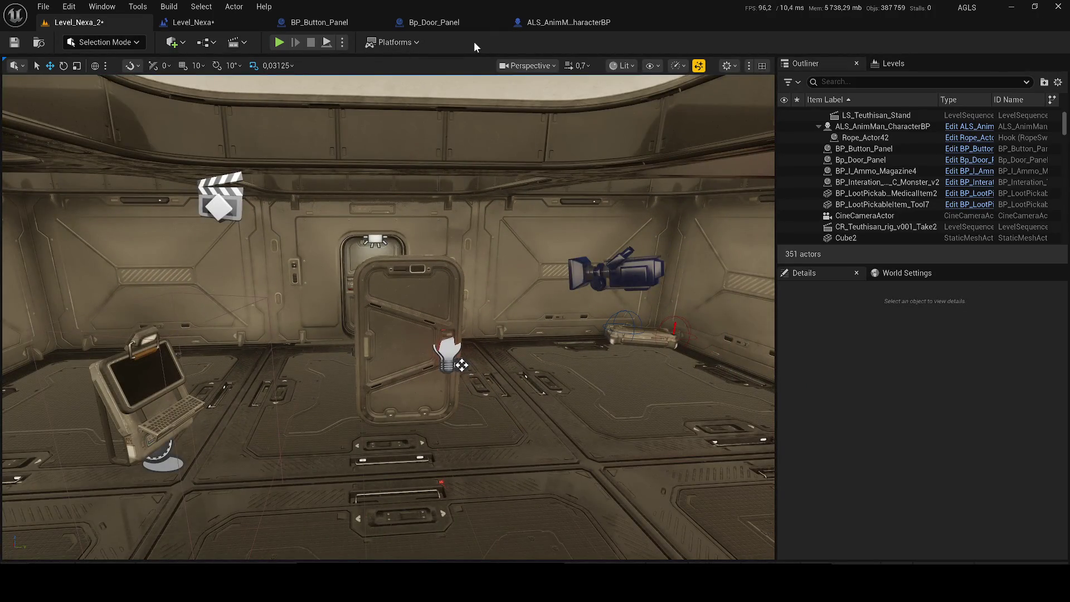
click(454, 21)
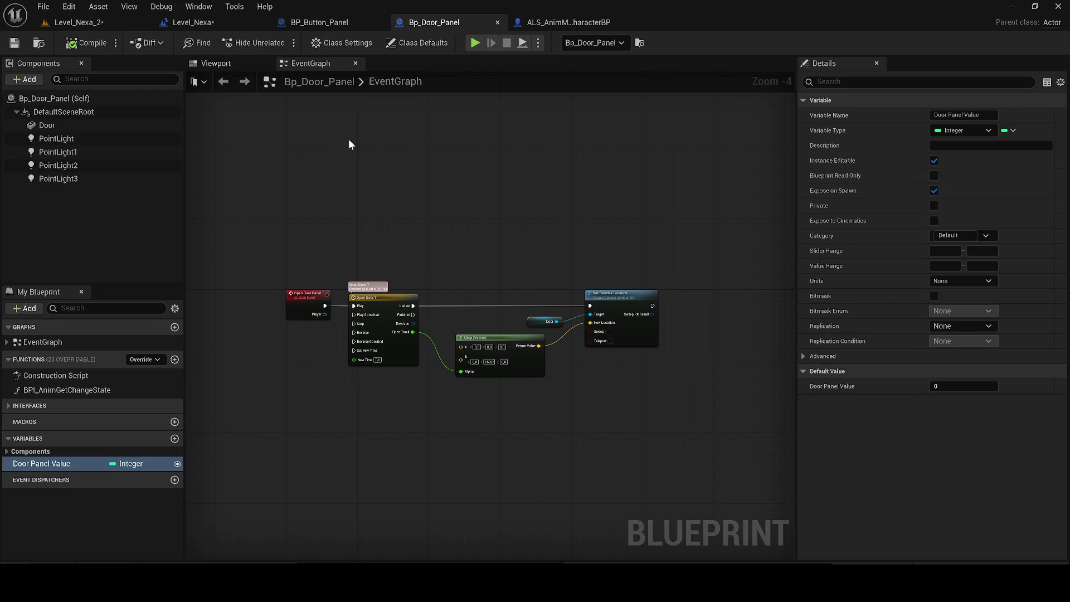
Save the level blueprint and review the button panel's and door panel's components
click(200, 22)
click(13, 44)
click(323, 23)
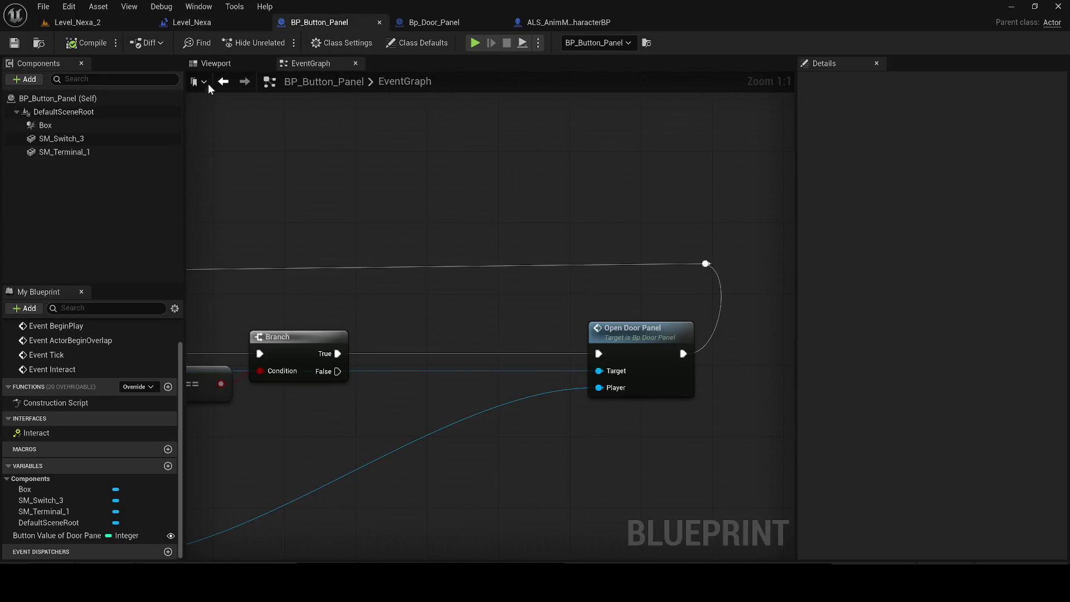
click(217, 63)
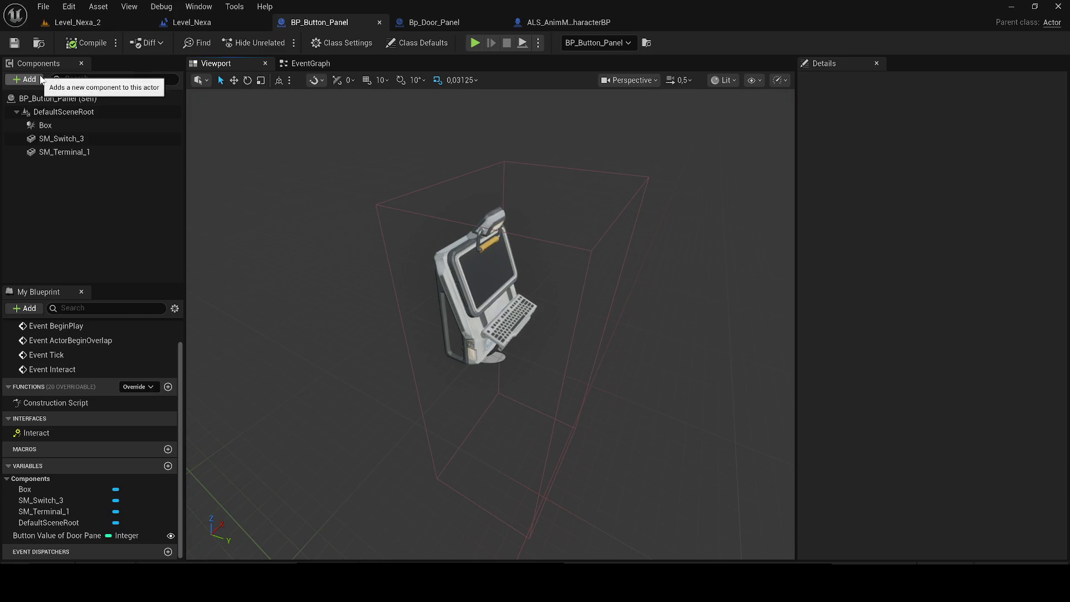
click(409, 23)
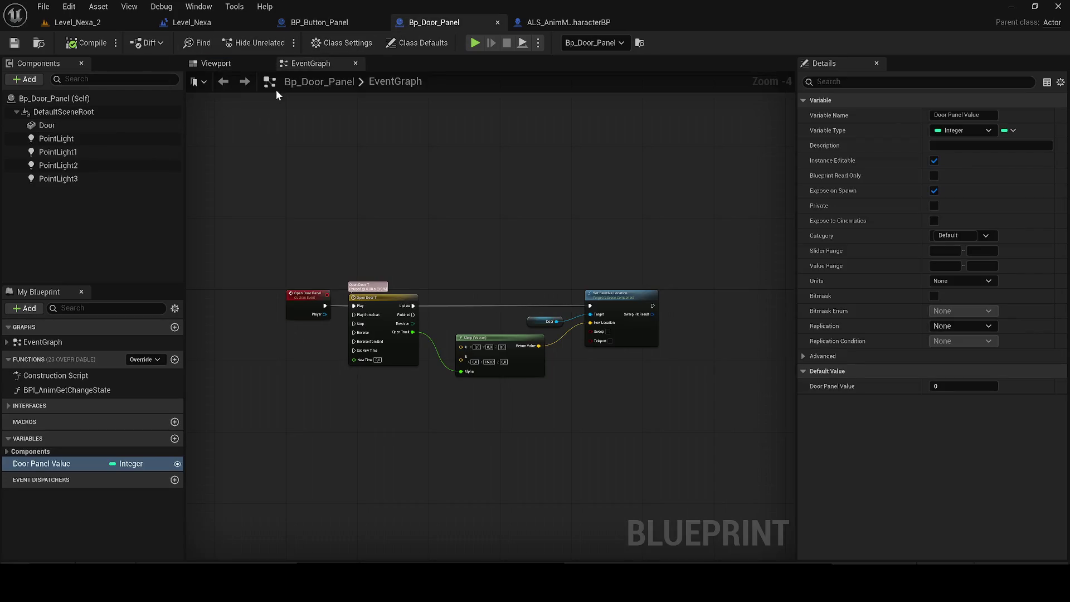
click(217, 63)
Add a Camera component to the Bp_Door_Panel blueprint
click(23, 80)
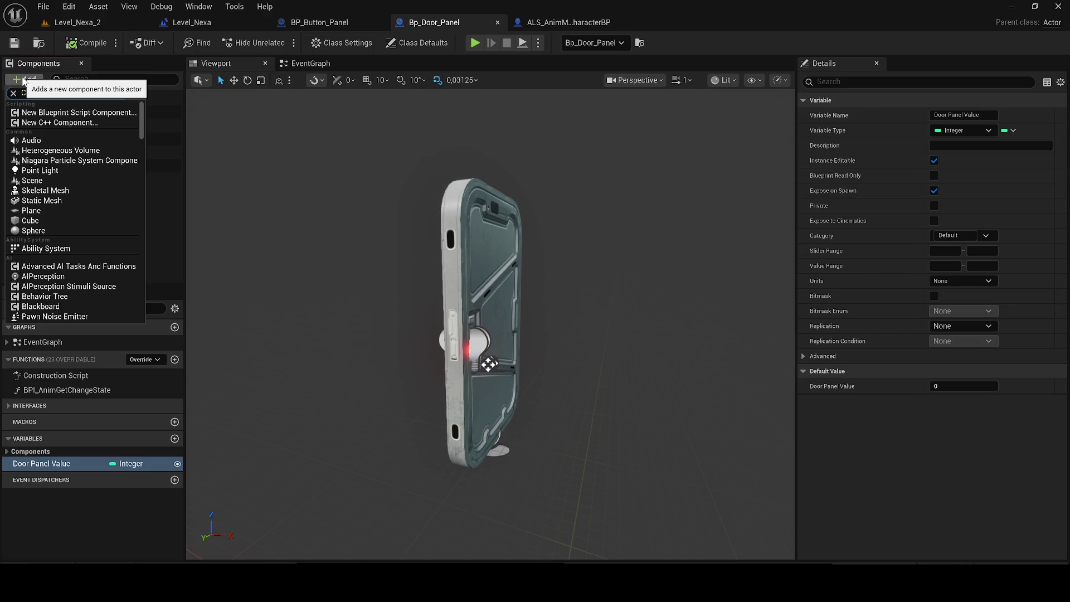
text(amera)
click(34, 111)
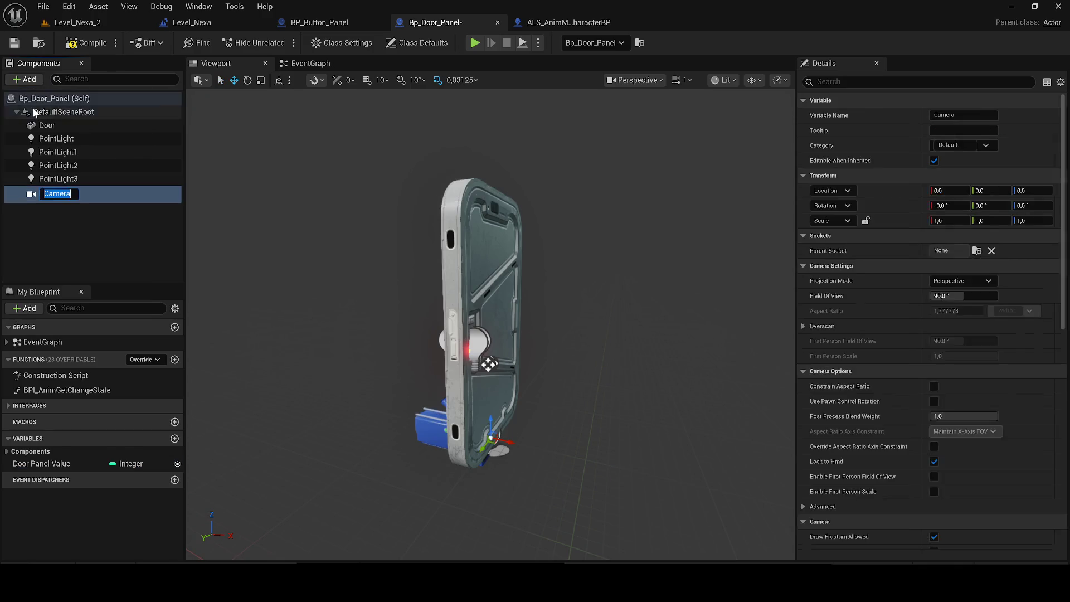
click(86, 195)
right_click(86, 196)
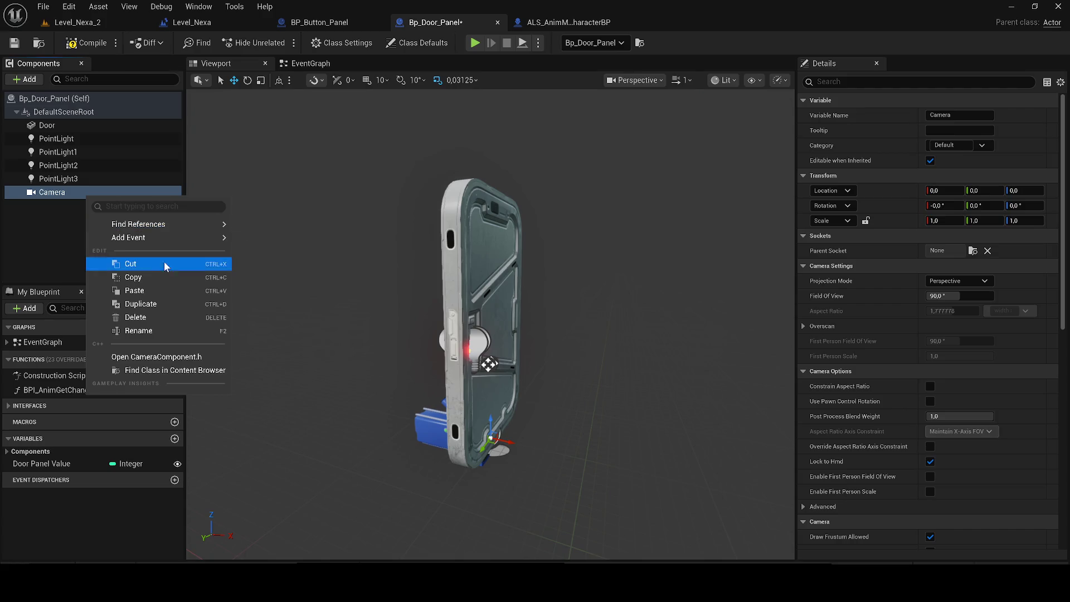
Move the camera out in front of the door, turn it to face the door, then compile and save
drag(504, 443, 708, 476)
scroll(502, 418, down, 3)
mouse_move(502, 418)
mouse_down()
mouse_move(513, 413)
mouse_move(519, 430)
mouse_move(498, 376)
mouse_move(427, 309)
mouse_move(420, 317)
mouse_up()
key(r)
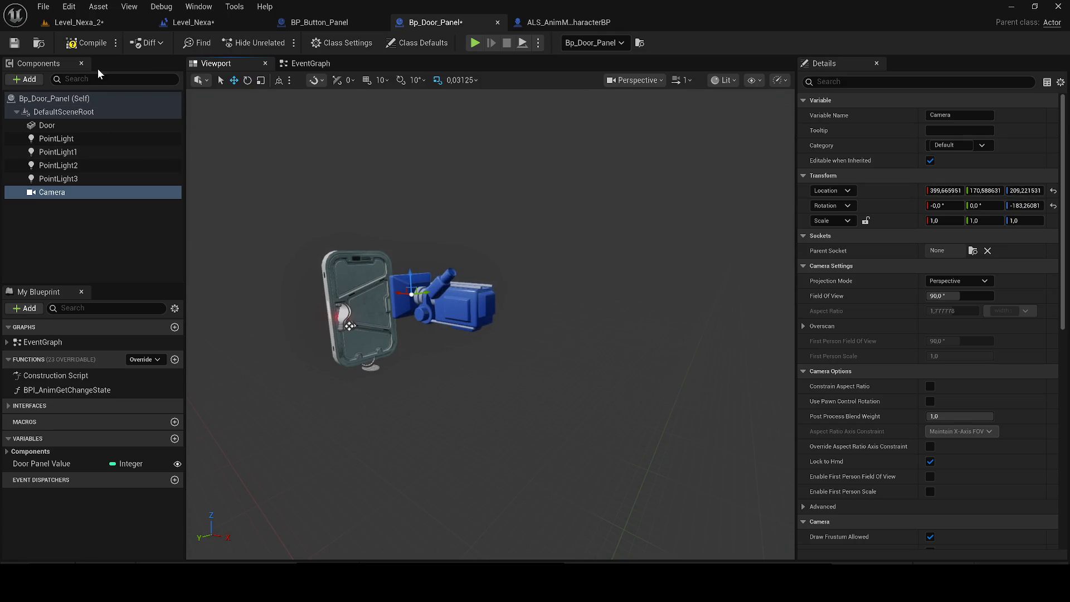
click(86, 43)
click(14, 43)
click(308, 64)
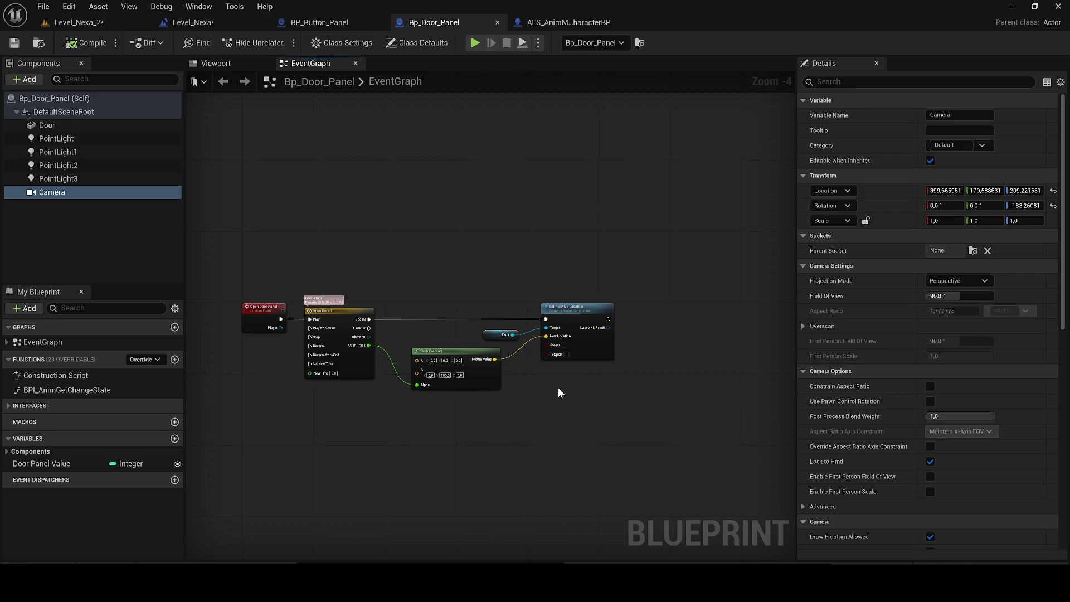
Add a Delay node of 1.0 s after Set Relative Location
scroll(560, 392, up, 1)
mouse_move(559, 392)
mouse_down()
mouse_move(395, 323)
mouse_move(411, 341)
mouse_move(520, 345)
mouse_move(482, 318)
mouse_move(448, 316)
mouse_up()
text(delay)
key(Return)
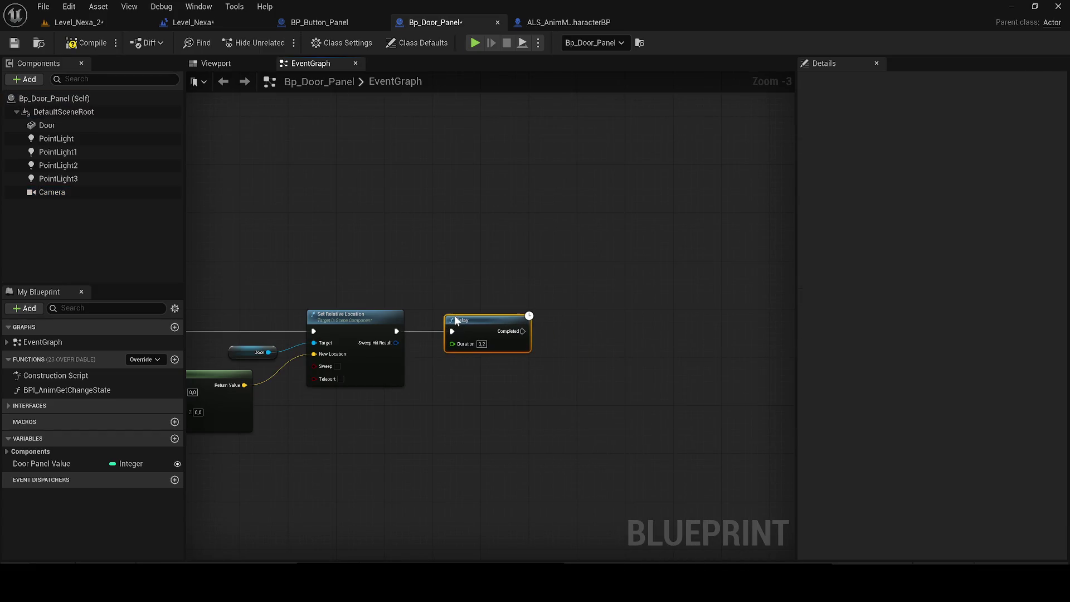
click(481, 343)
text(1.0)
Add a Get Player Controller node below the Delay
drag(523, 331, 599, 333)
text(SET V)
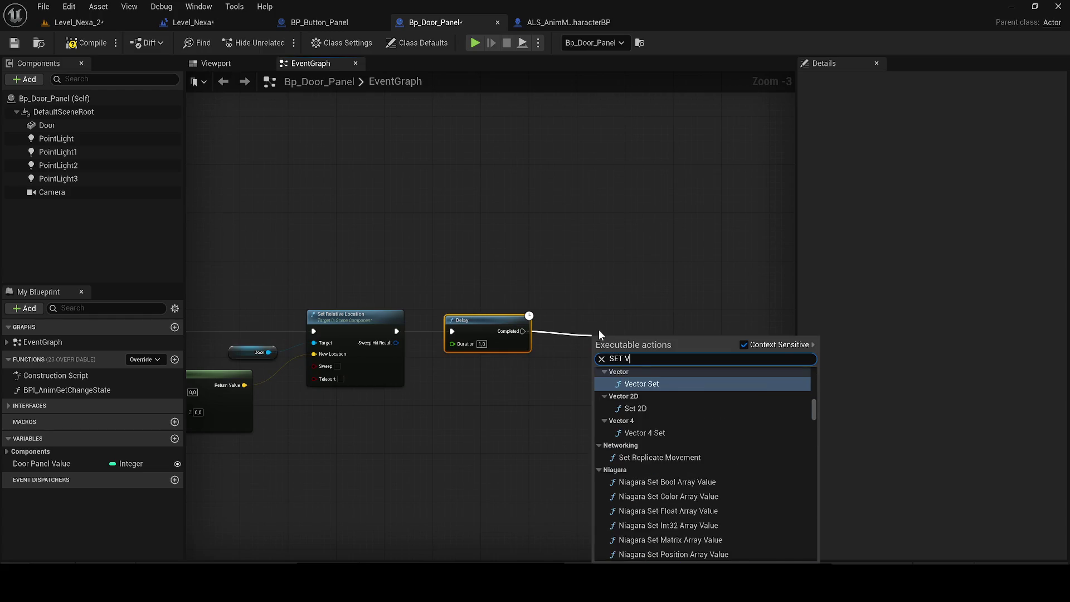
text(IEW TARGET)
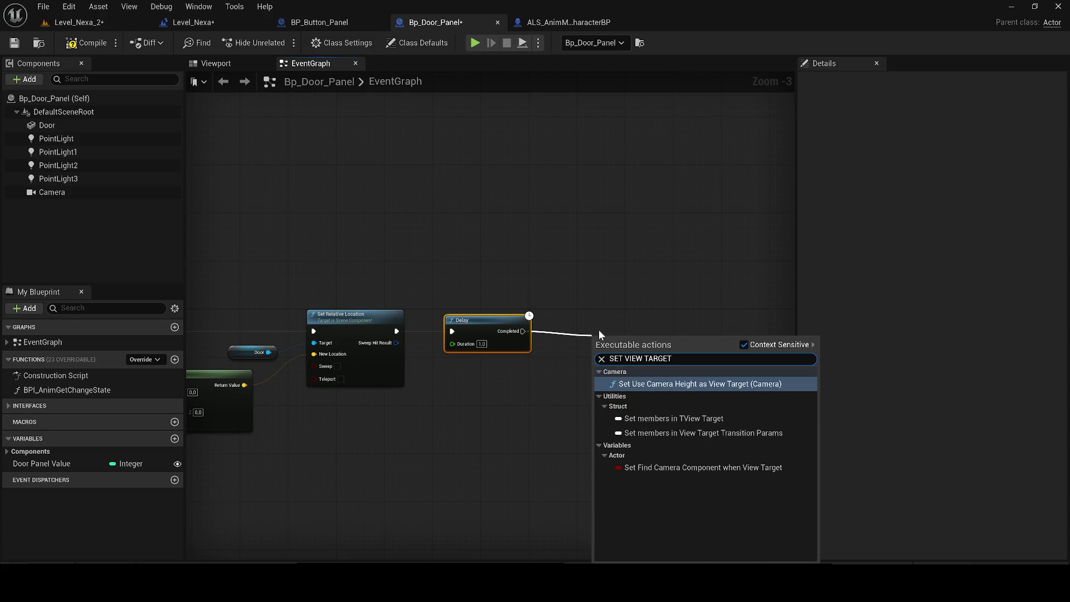
drag(489, 282, 418, 288)
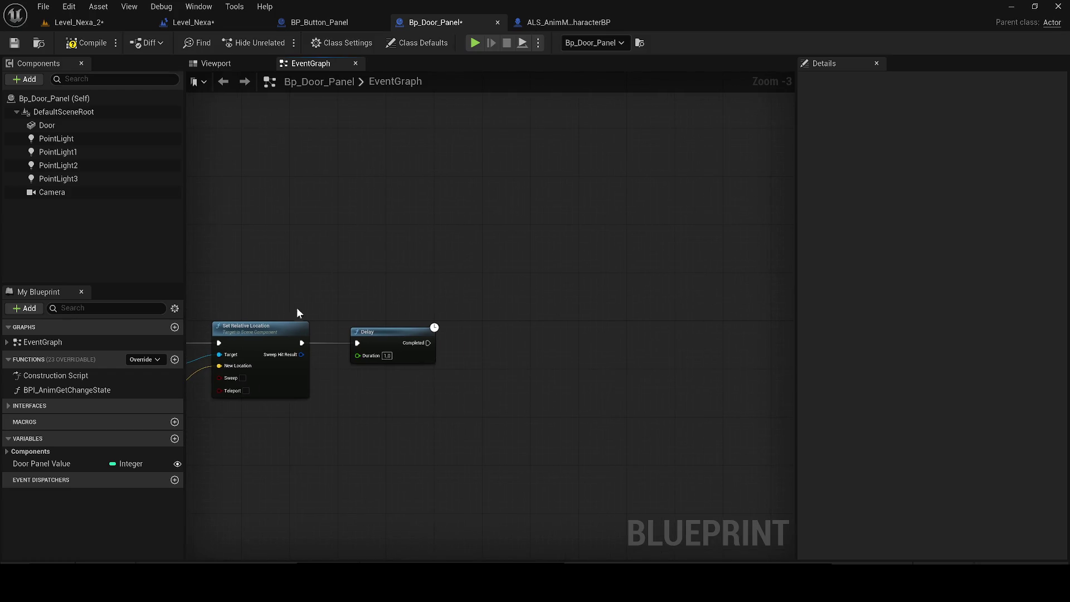
right_click(323, 406)
text(GET PLAYERR CO)
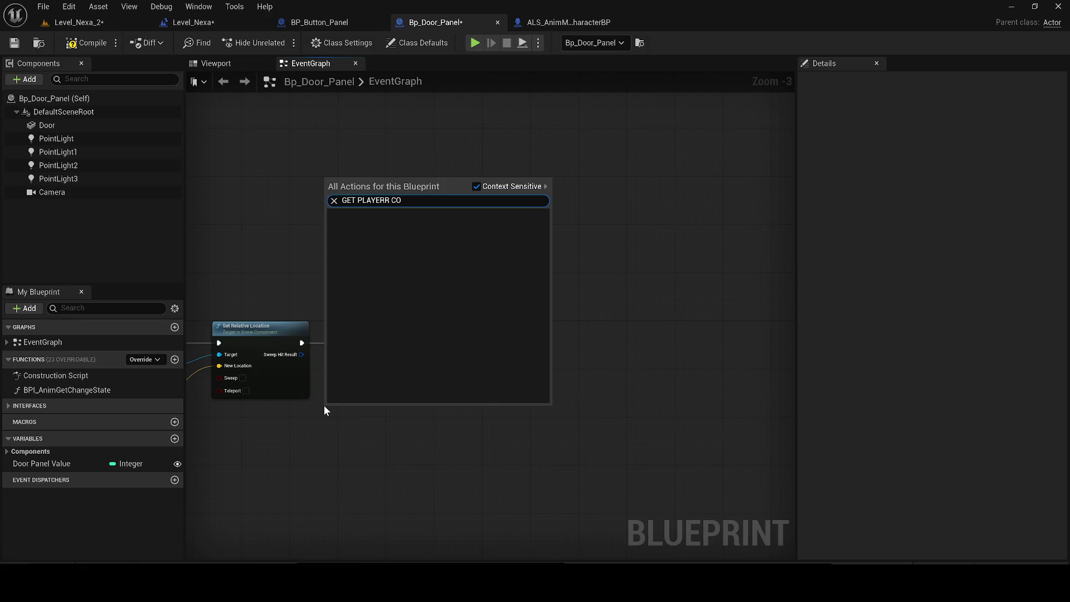
key(ctrl+a)
text(GET PLAYER CONTROL)
key(Return)
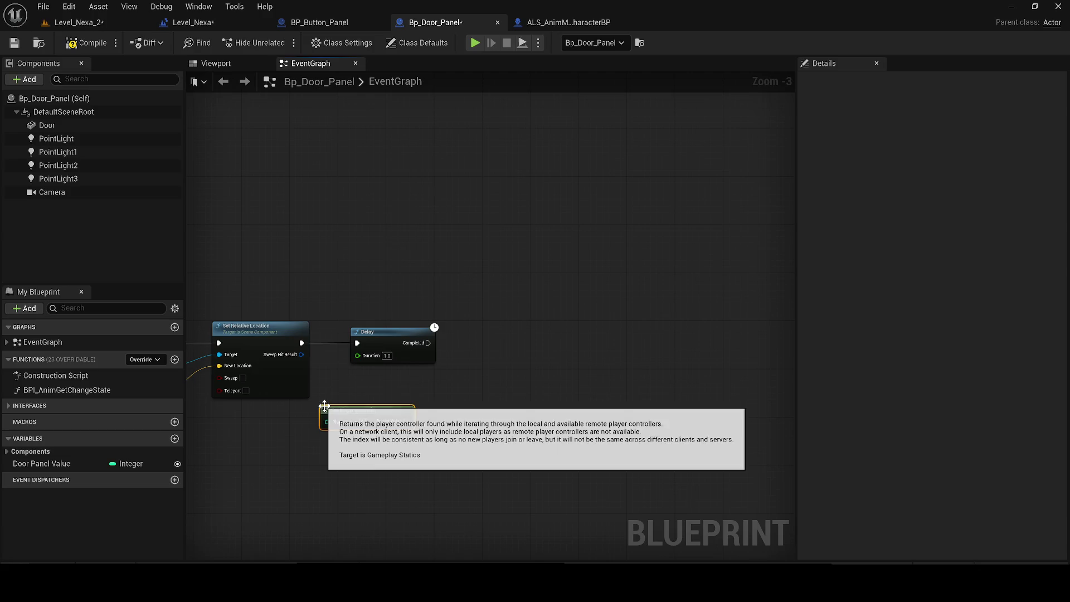
mouse_move(409, 422)
mouse_down()
mouse_move(548, 388)
mouse_move(535, 412)
mouse_move(557, 401)
mouse_up()
Add Set View Target with Blend, wire Delay Completed into it, then compile and save
text(SET VIEW)
key(Return)
mouse_move(569, 406)
mouse_down()
mouse_move(593, 376)
mouse_move(491, 459)
mouse_move(450, 471)
mouse_up()
text(self)
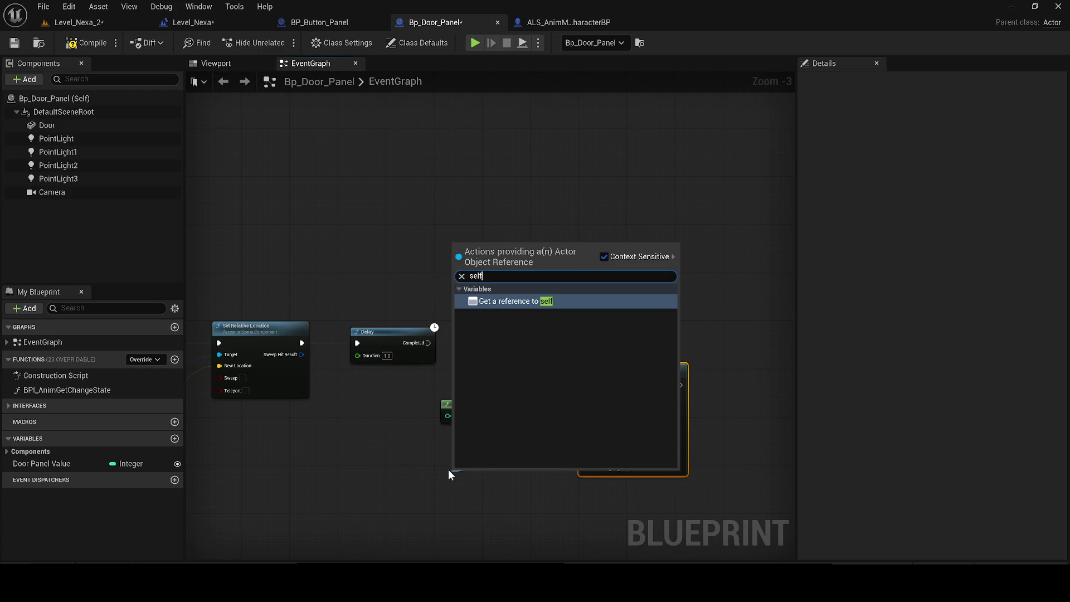
key(Return)
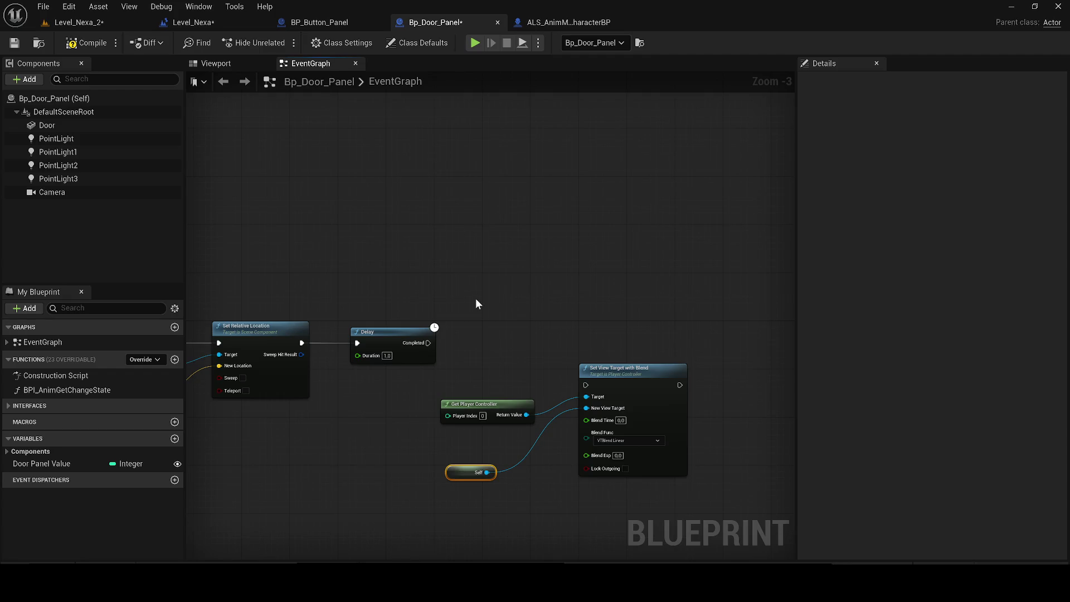
mouse_move(586, 408)
mouse_down()
mouse_move(192, 362)
mouse_move(291, 352)
mouse_up()
drag(562, 332, 724, 376)
click(87, 43)
click(14, 43)
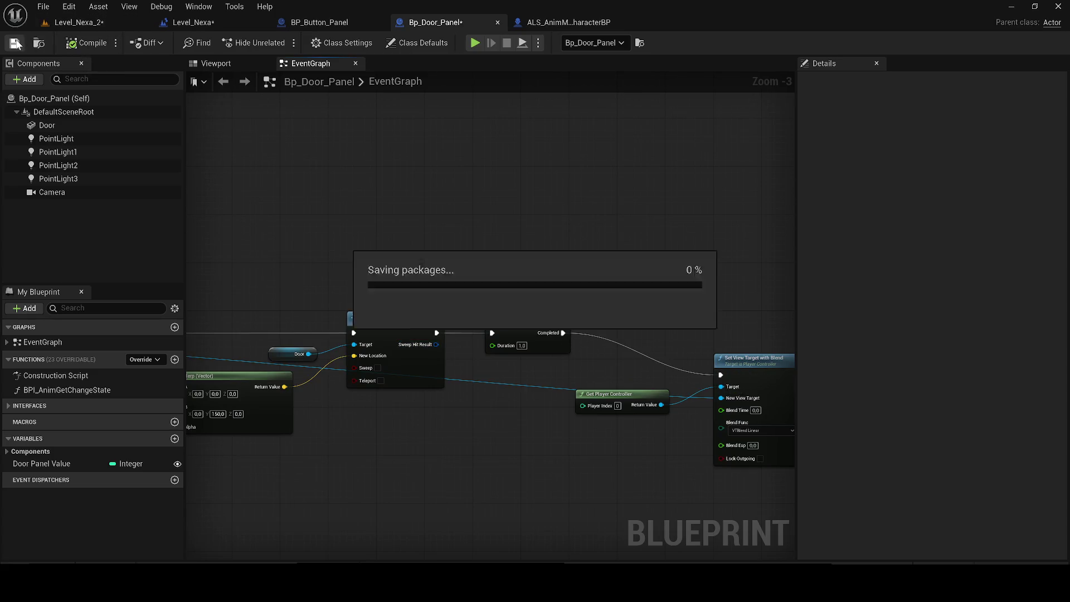
click(329, 23)
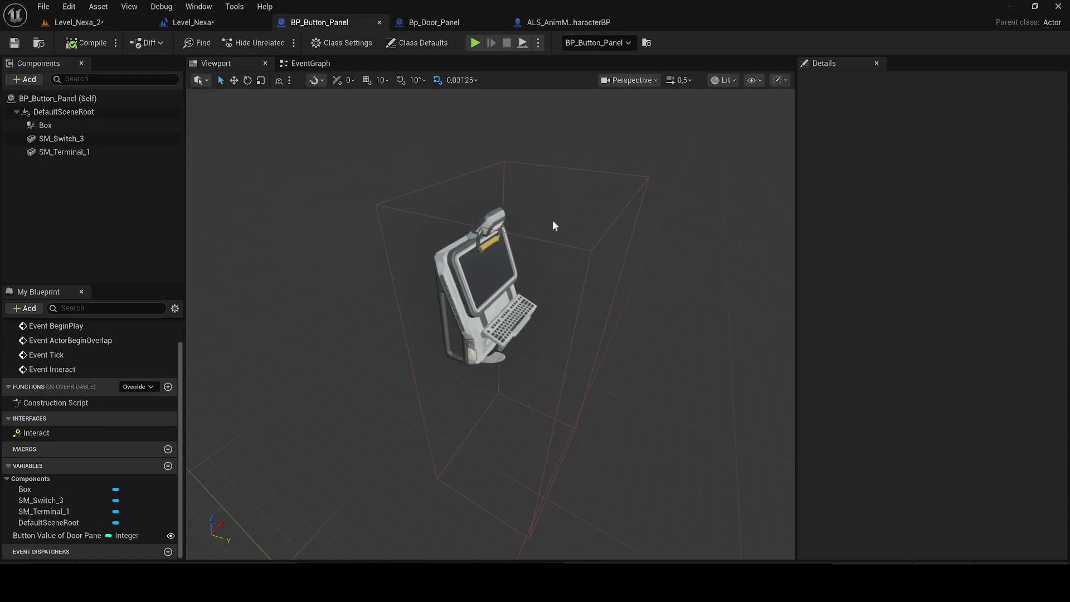
Add a Get Player Controller node below Open Door Panel in BP_Button_Panel's event graph
click(333, 63)
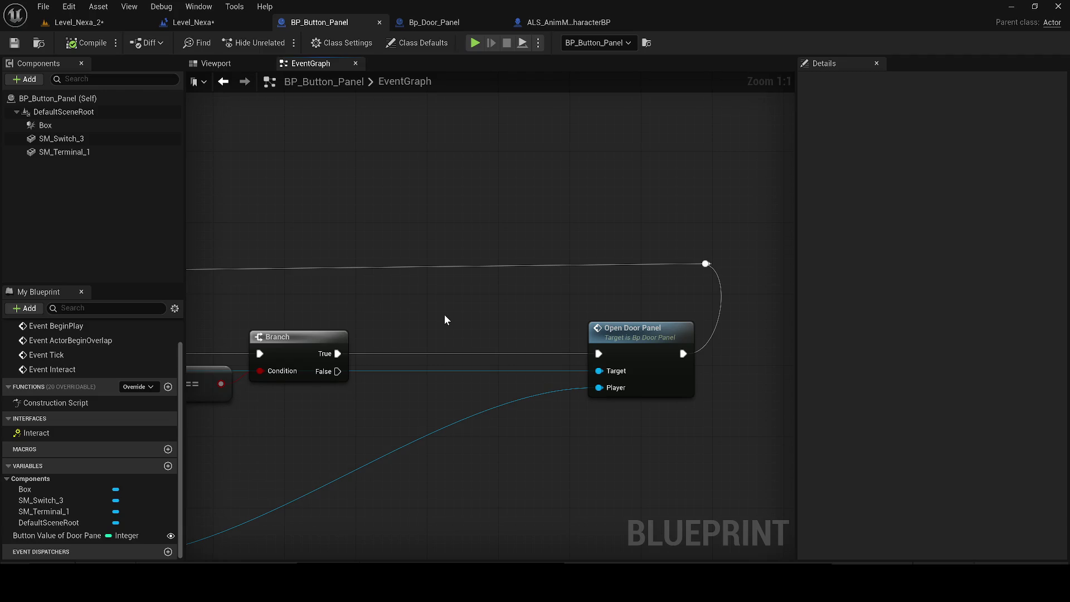
drag(365, 373, 139, 374)
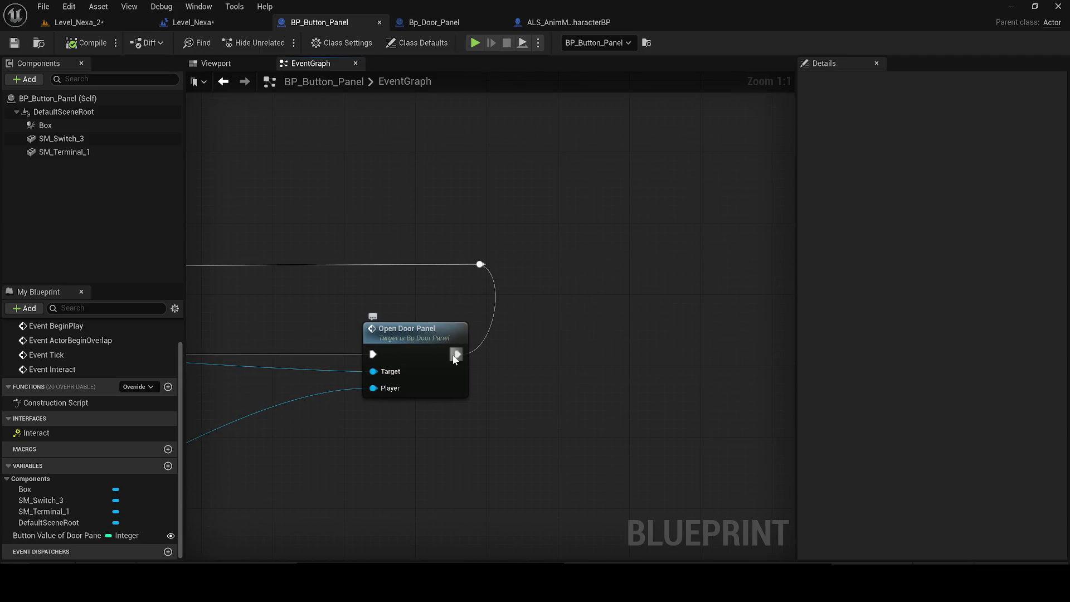
drag(457, 354, 607, 362)
text(ge)
text(t effect)
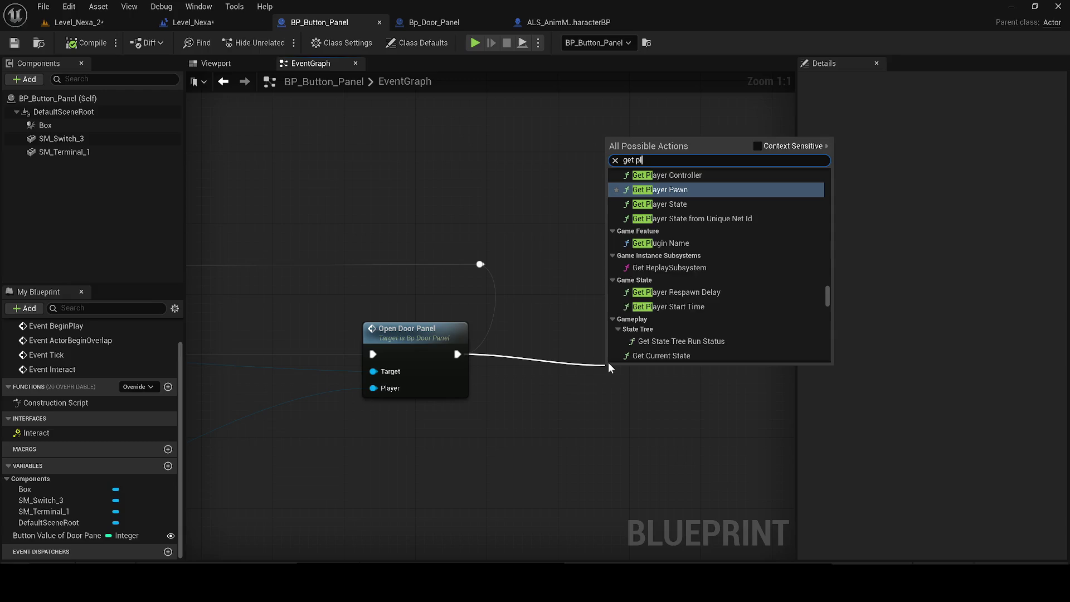
key(Escape)
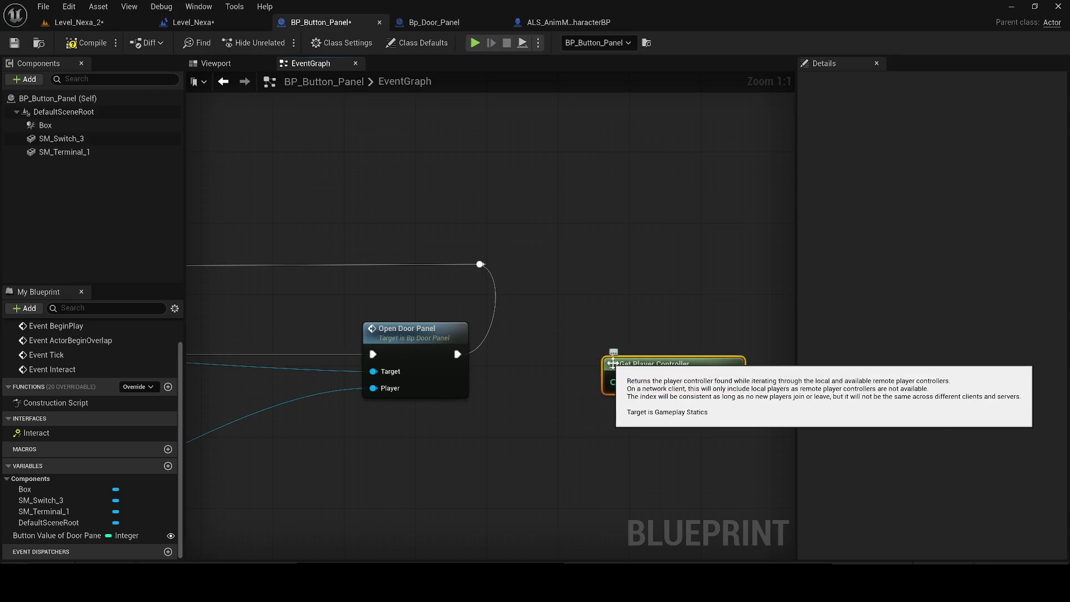
drag(608, 362, 407, 440)
Try adding a Set View Target node from the controller's Return Value, then undo it
drag(527, 460, 635, 356)
text(se)
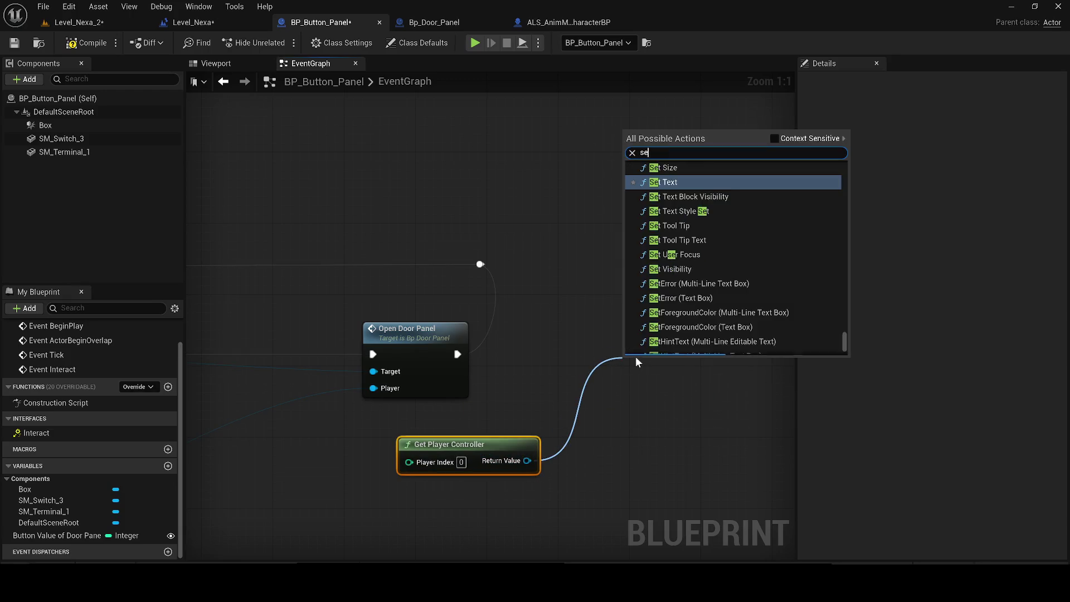
text(t view targ)
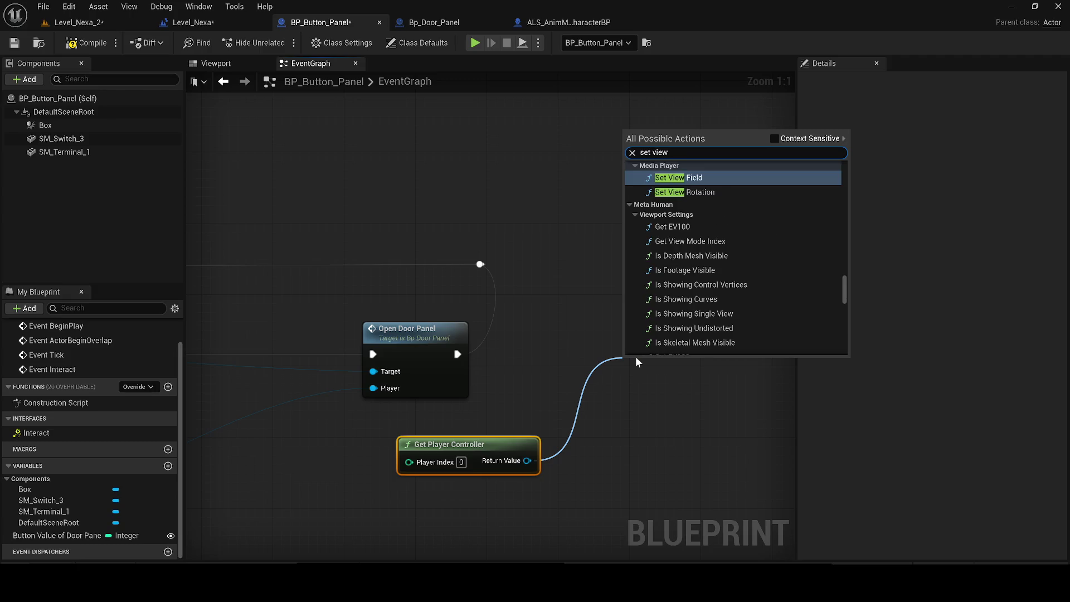
key(Return)
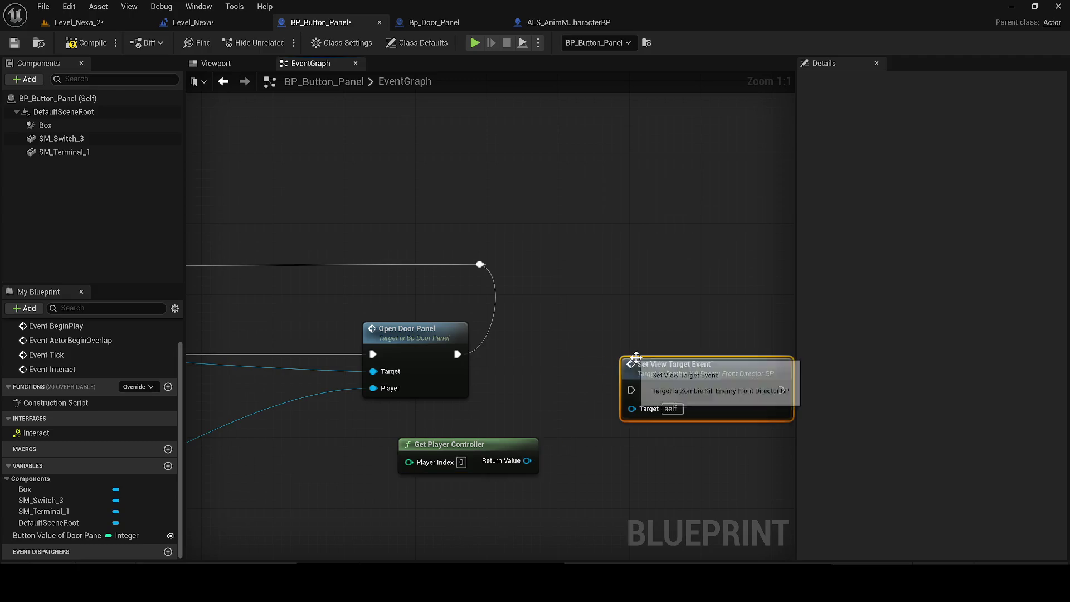
key(ctrl+z)
click(214, 21)
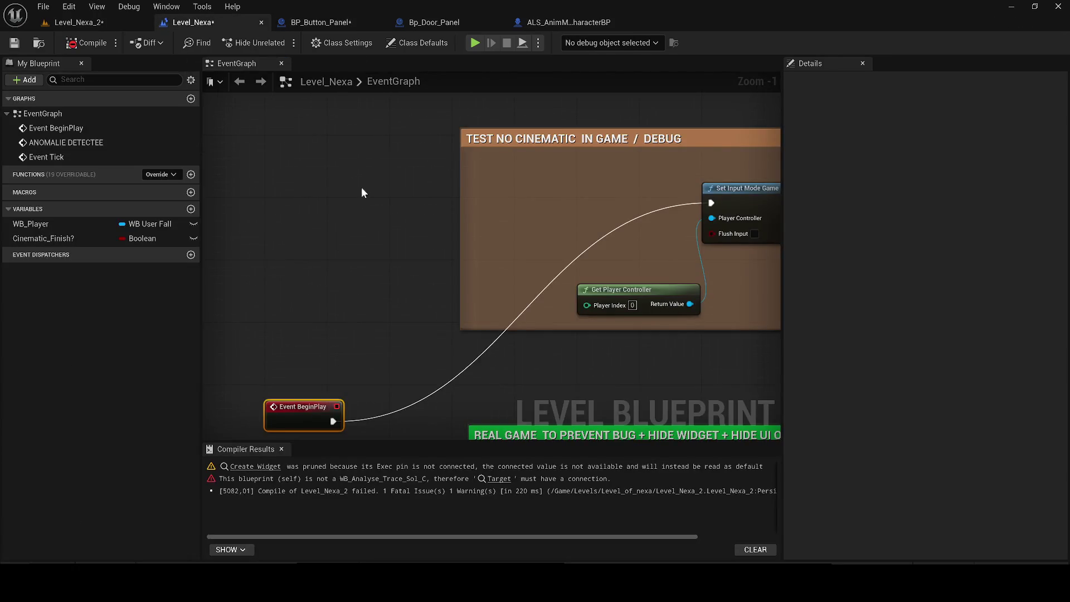
Paste the copied controller and view-target blend nodes into BP_Button_Panel
click(435, 23)
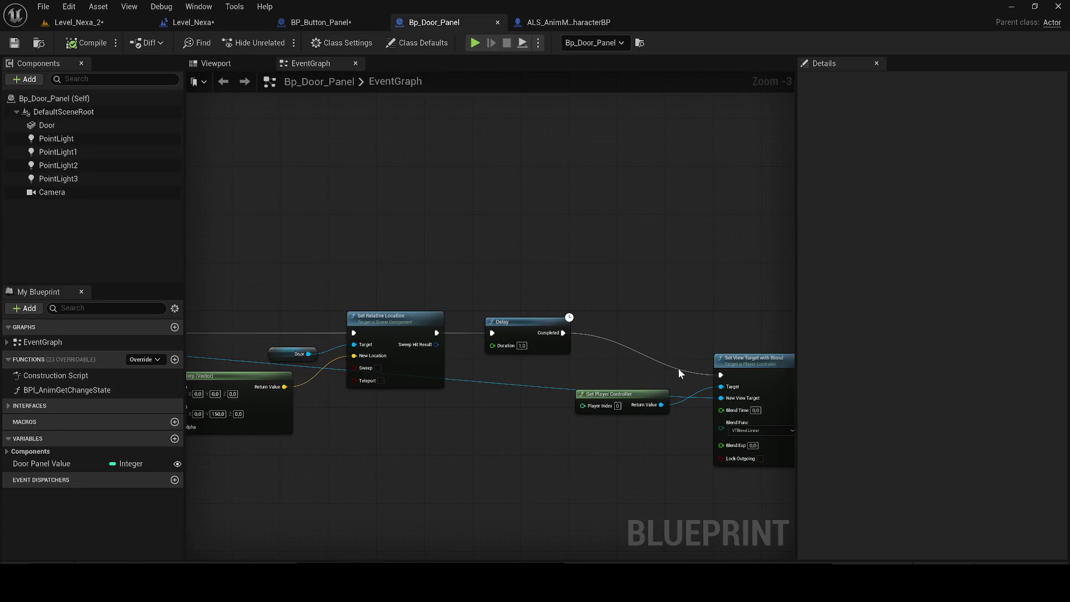
click(321, 24)
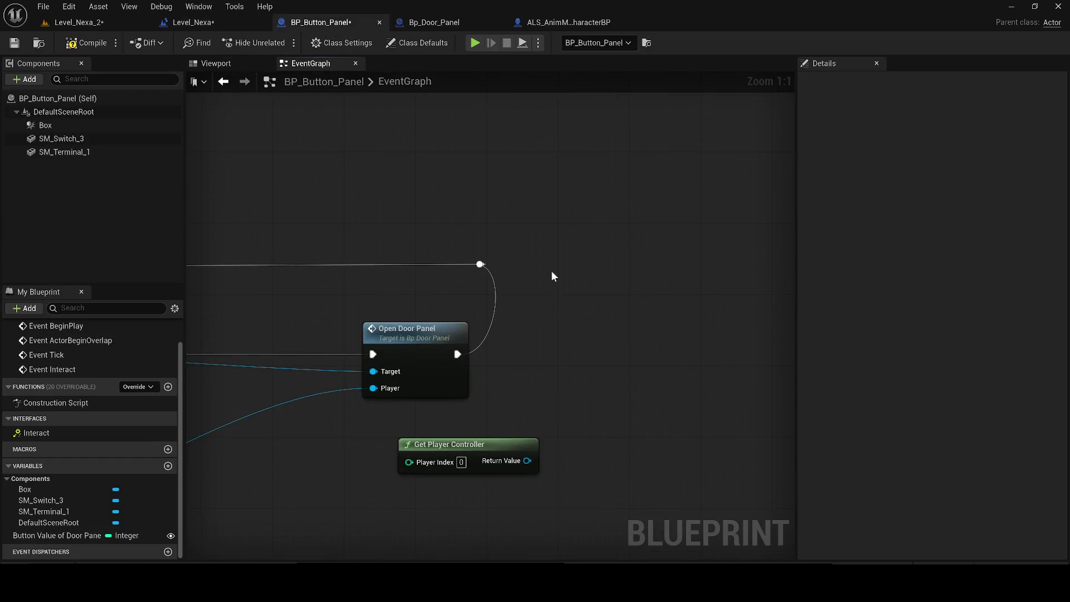
key(ctrl+v)
click(484, 454)
key(Delete)
mouse_move(659, 280)
mouse_down()
mouse_move(669, 361)
mouse_move(687, 362)
mouse_up()
Connect the player reference to New View Target and position Get Player Controller above it
scroll(390, 479, down, 3)
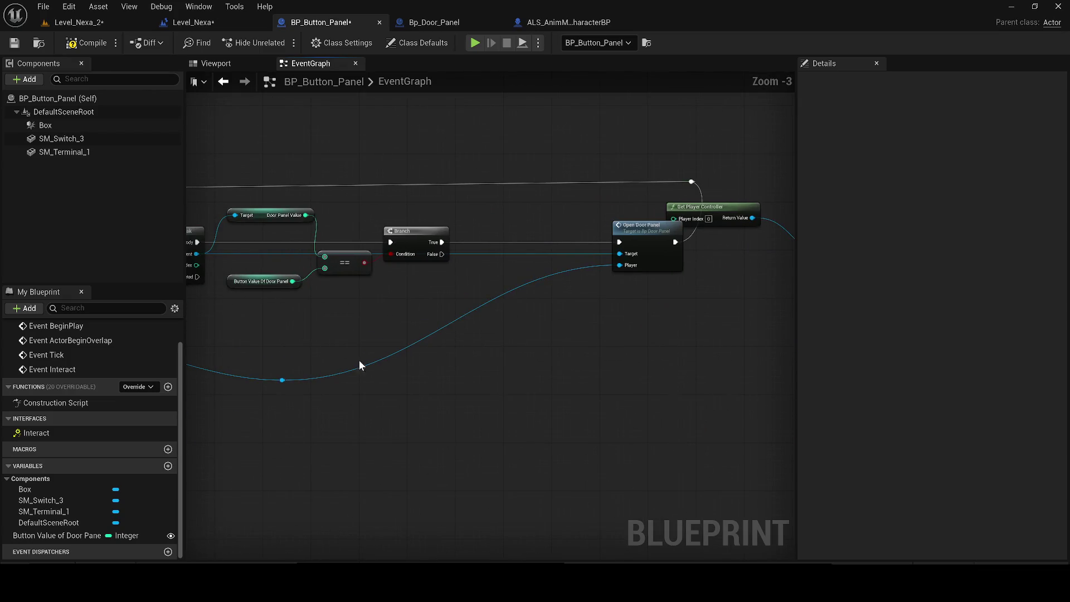
mouse_move(281, 380)
mouse_down()
mouse_move(774, 365)
mouse_move(613, 292)
mouse_move(325, 253)
mouse_move(306, 276)
mouse_move(280, 274)
mouse_move(335, 259)
mouse_move(329, 265)
mouse_up()
mouse_move(500, 317)
mouse_down()
mouse_move(345, 317)
mouse_move(500, 228)
mouse_up()
drag(594, 317, 362, 257)
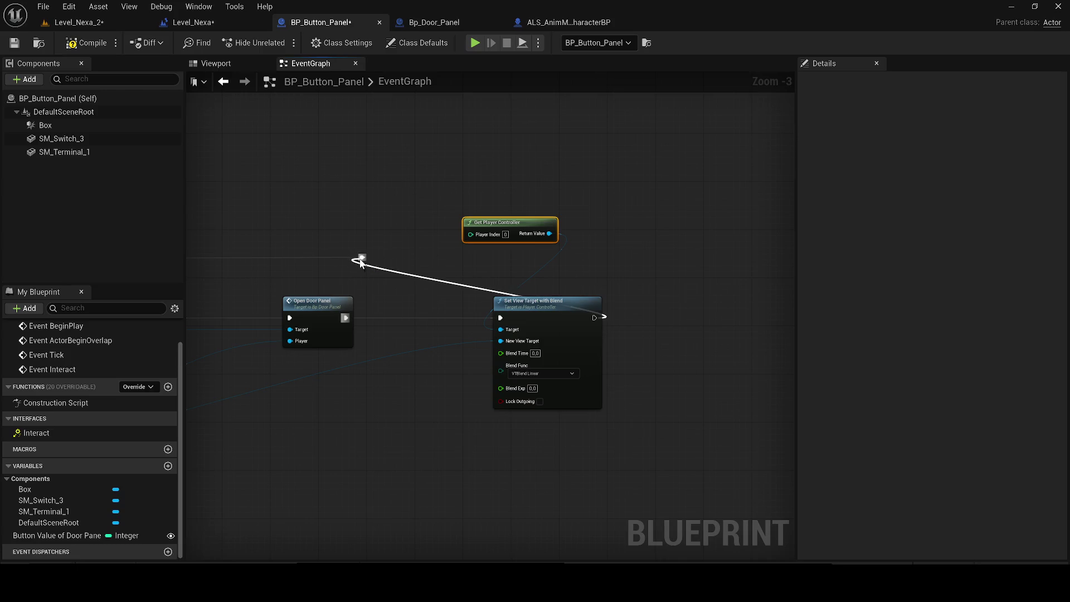
Start playing Level_Nexa_2 in the editor despite the compile errors
key(ctrl+Tab)
key(alt+p)
click(635, 320)
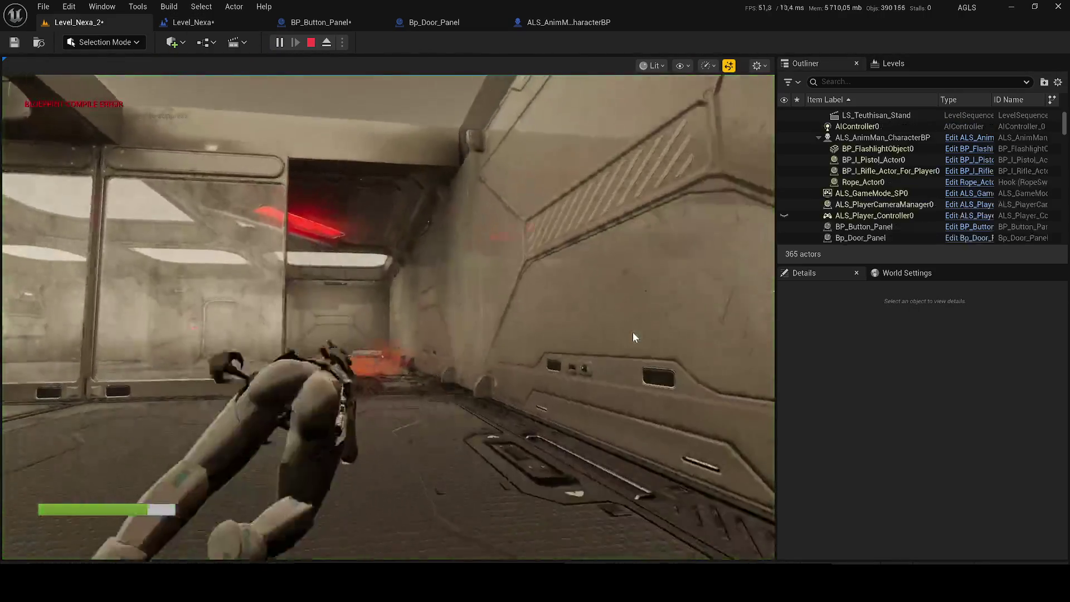
Walk the character through the smoke toward the door and control panel, then stop playing
click(633, 333)
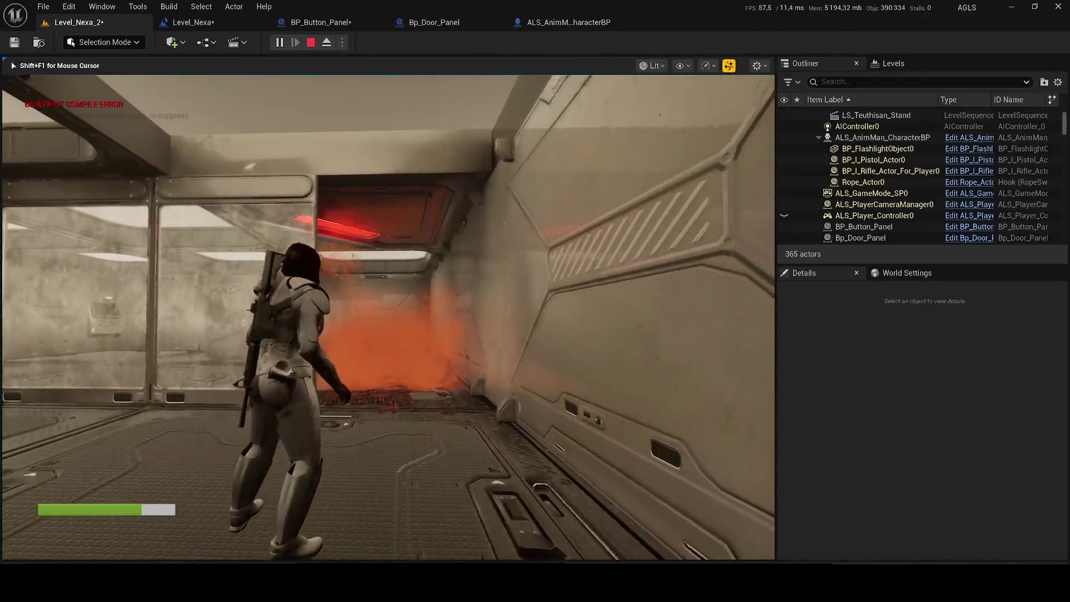
key(w)
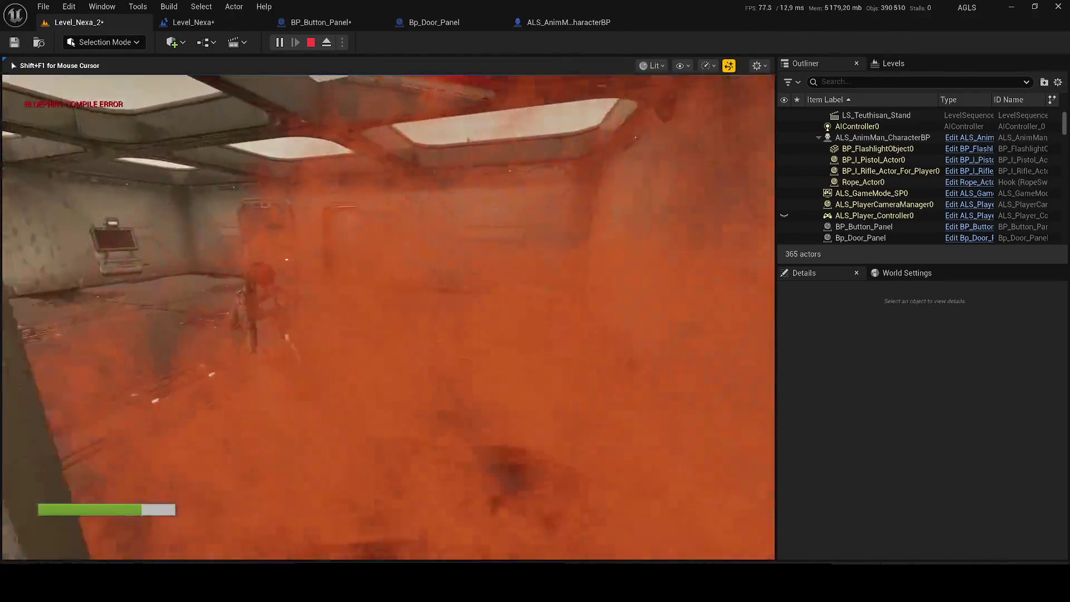
key(w)
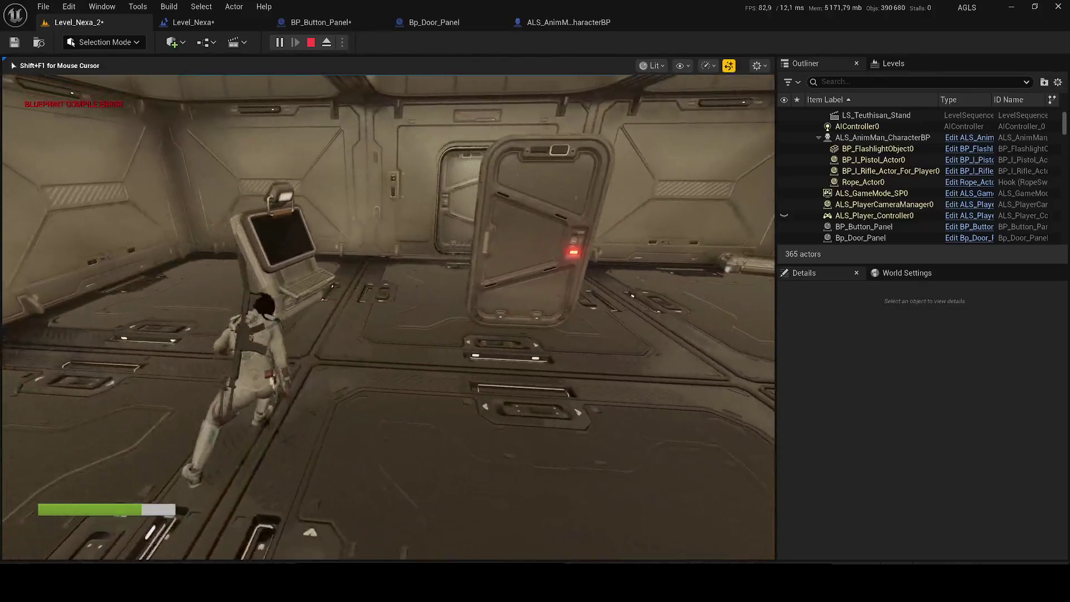
key(w)
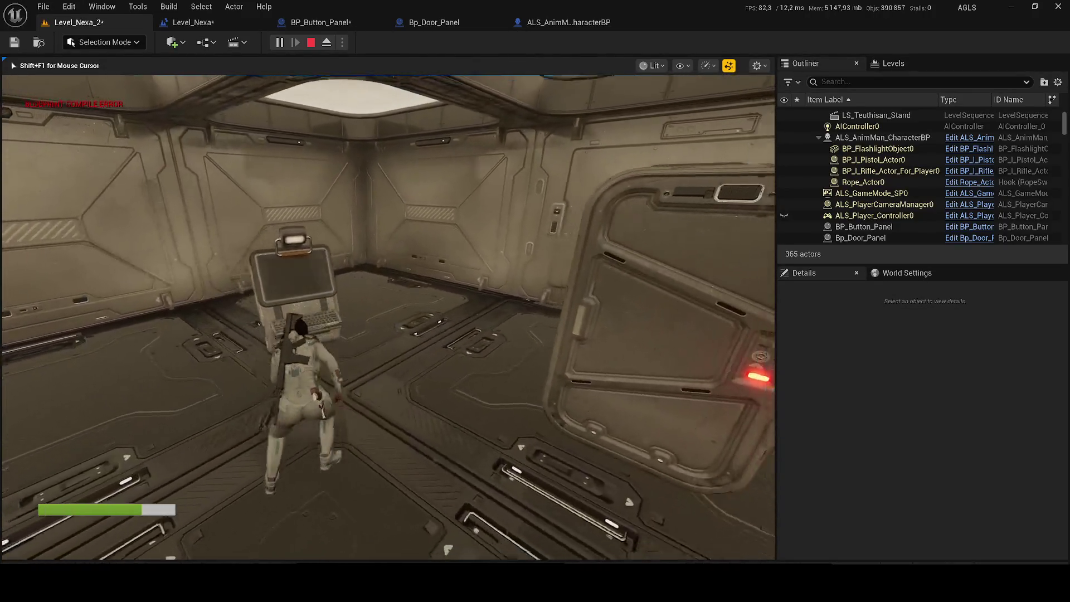
key(Escape)
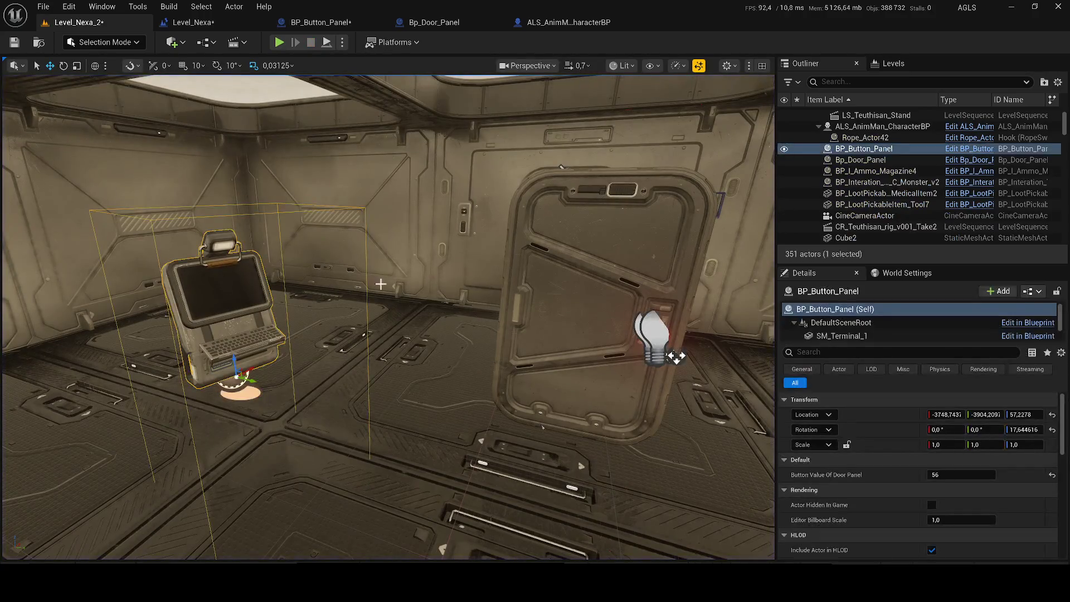
Select the door and button panel terminal actors in the level
click(528, 294)
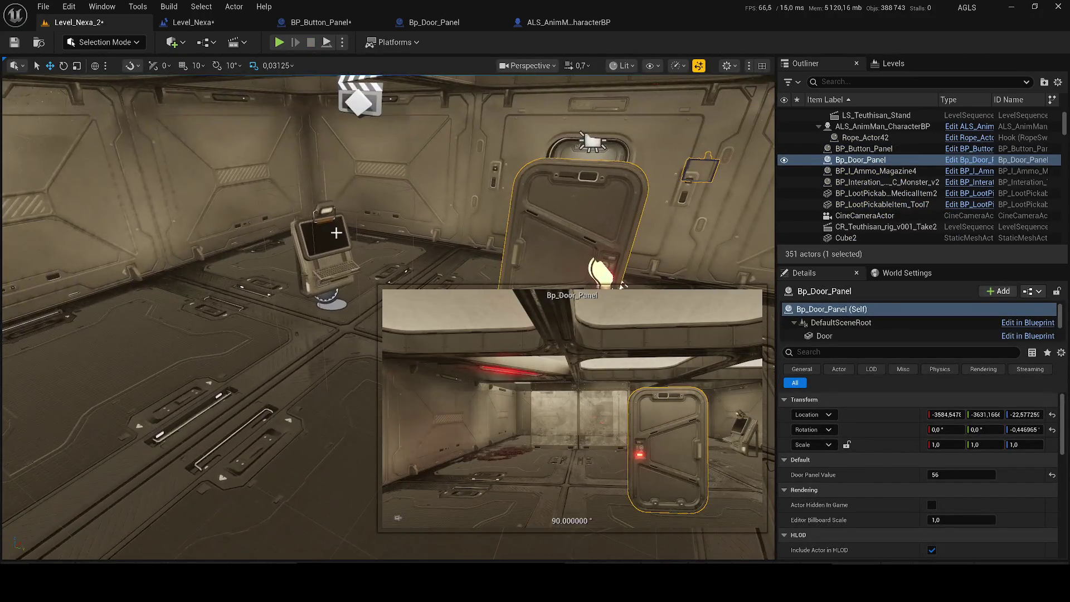
click(316, 223)
click(440, 23)
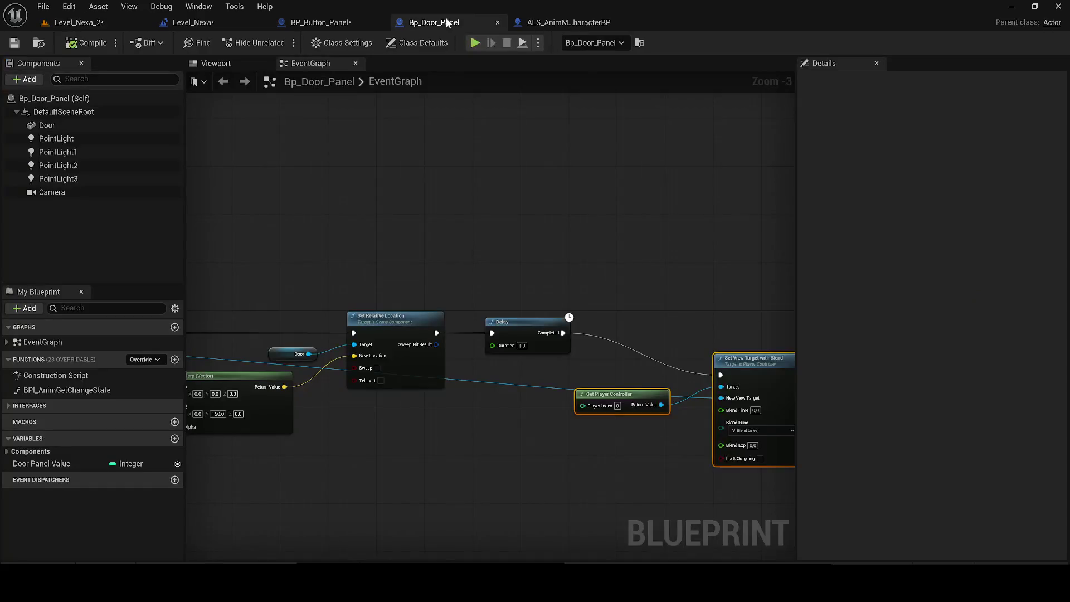
Rearrange Get Player Controller and Set View Target with Blend in the Bp_Door_Panel graph
drag(684, 325, 661, 319)
drag(561, 286, 622, 244)
click(563, 259)
drag(554, 329, 546, 357)
key(Escape)
mouse_move(601, 319)
mouse_down()
mouse_move(563, 342)
mouse_move(517, 397)
mouse_up()
drag(763, 293, 732, 340)
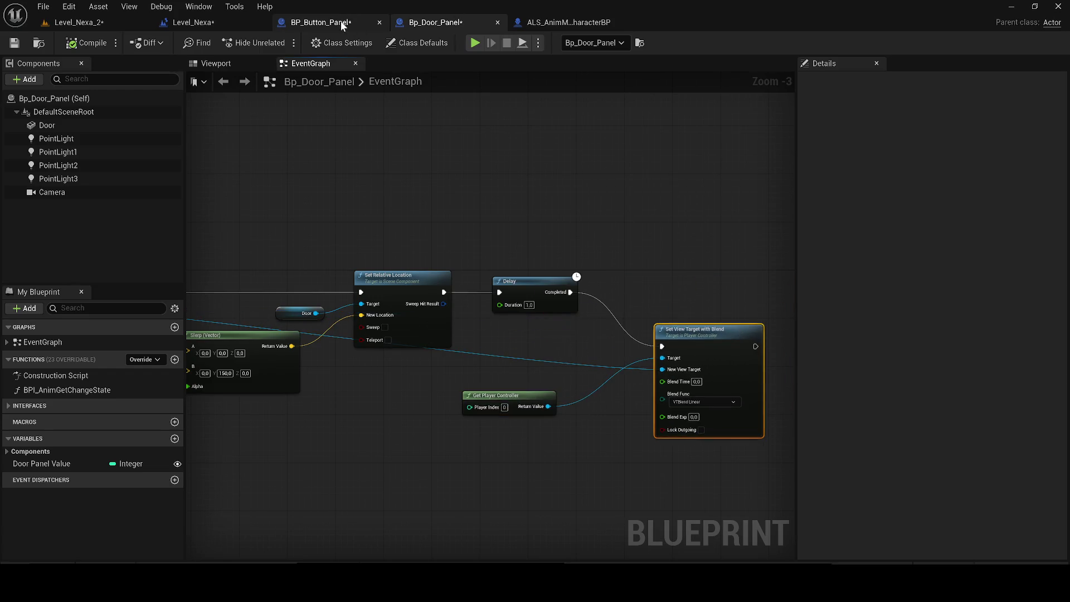
Tidy BP_Button_Panel's Open Door Panel and Get Player Controller nodes and save the blueprint
click(342, 24)
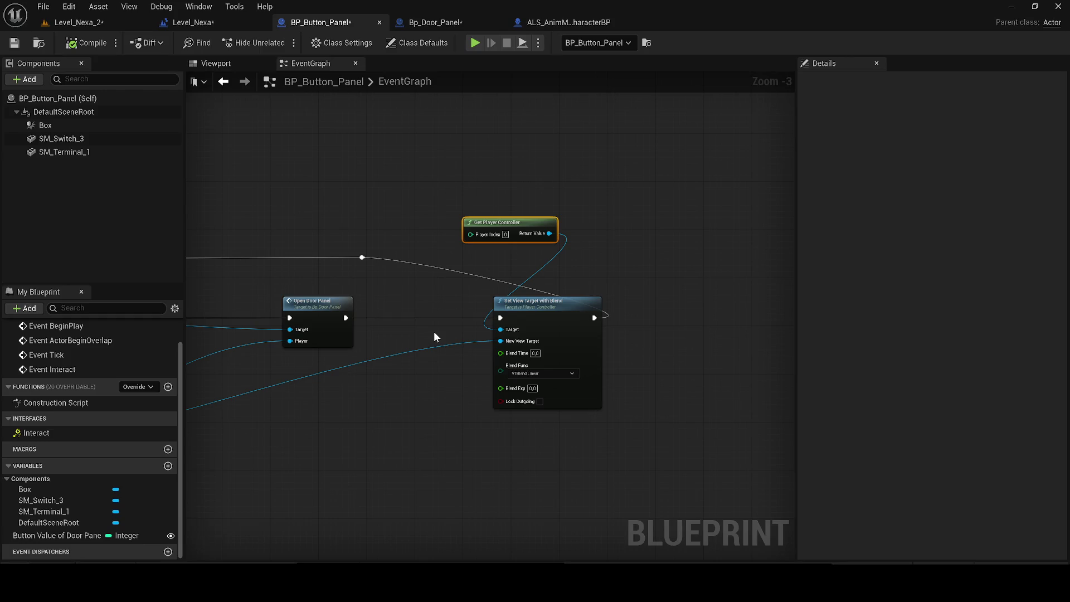
mouse_move(505, 222)
mouse_down()
mouse_move(472, 242)
mouse_move(409, 406)
mouse_move(395, 411)
mouse_up()
mouse_move(350, 322)
mouse_down()
mouse_move(474, 257)
mouse_move(103, 251)
mouse_up()
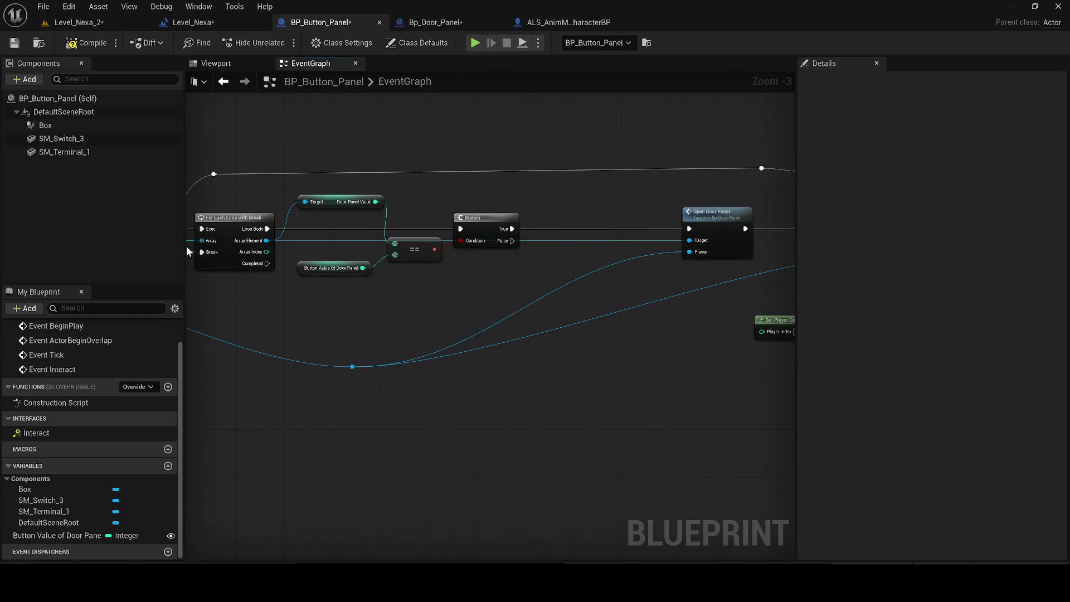
drag(402, 346, 296, 366)
drag(459, 262, 393, 266)
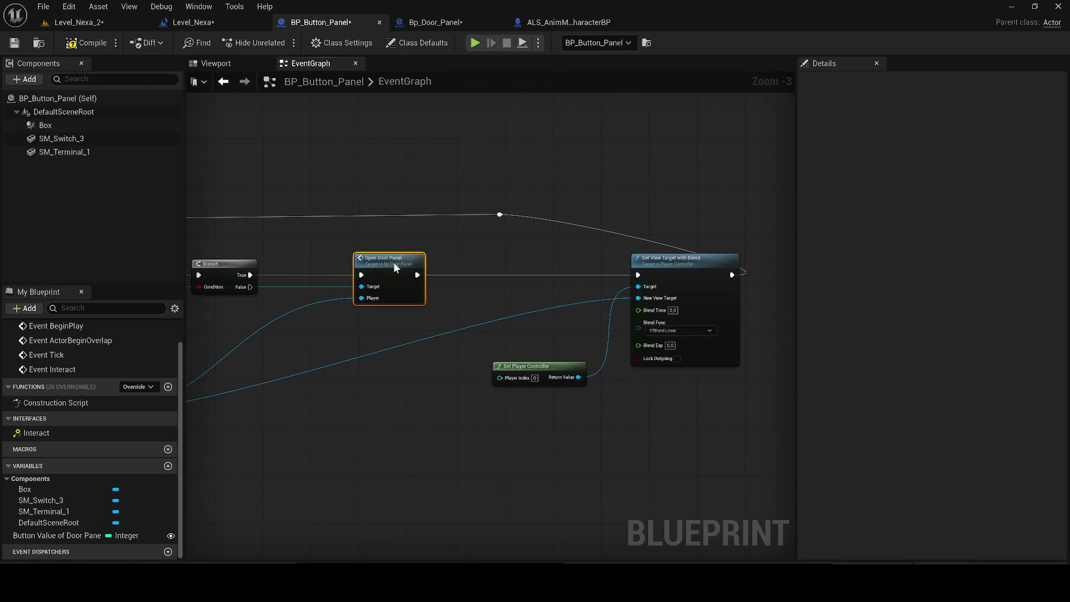
drag(633, 414, 604, 418)
drag(532, 377, 510, 357)
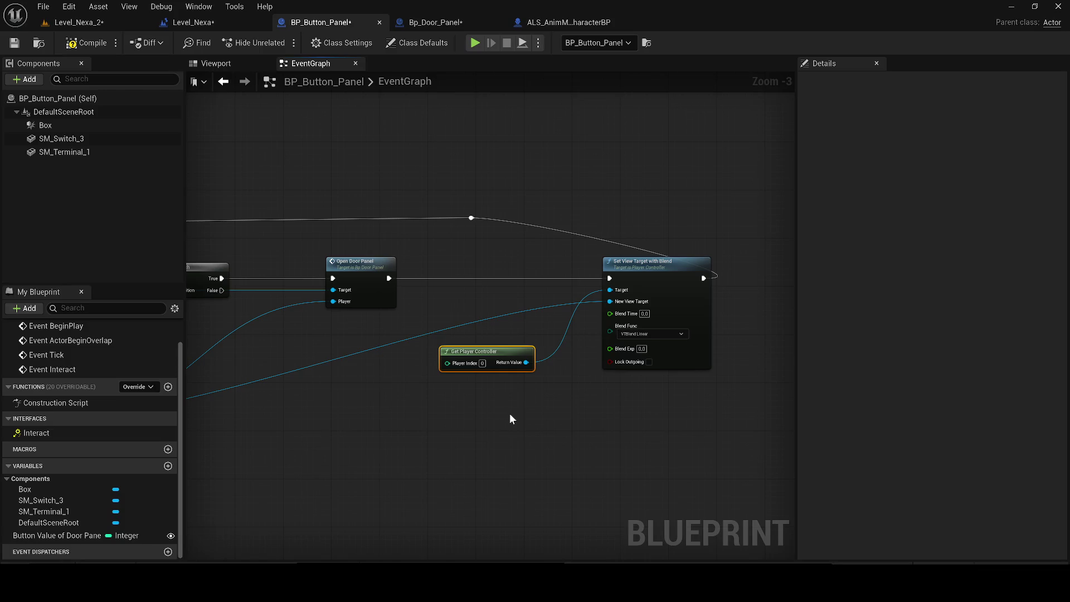
click(700, 280)
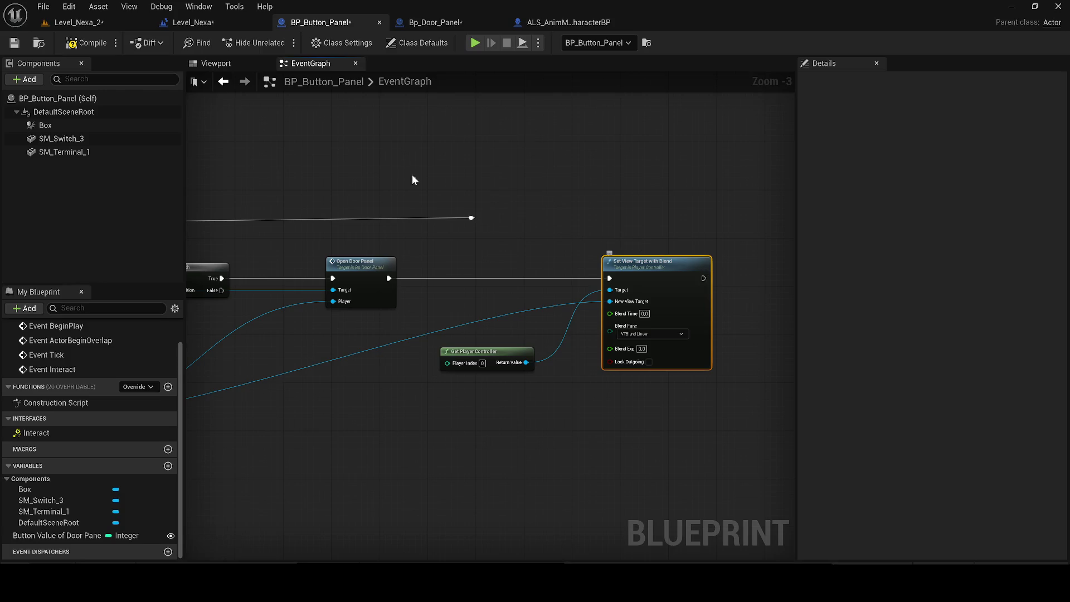
click(14, 42)
click(133, 22)
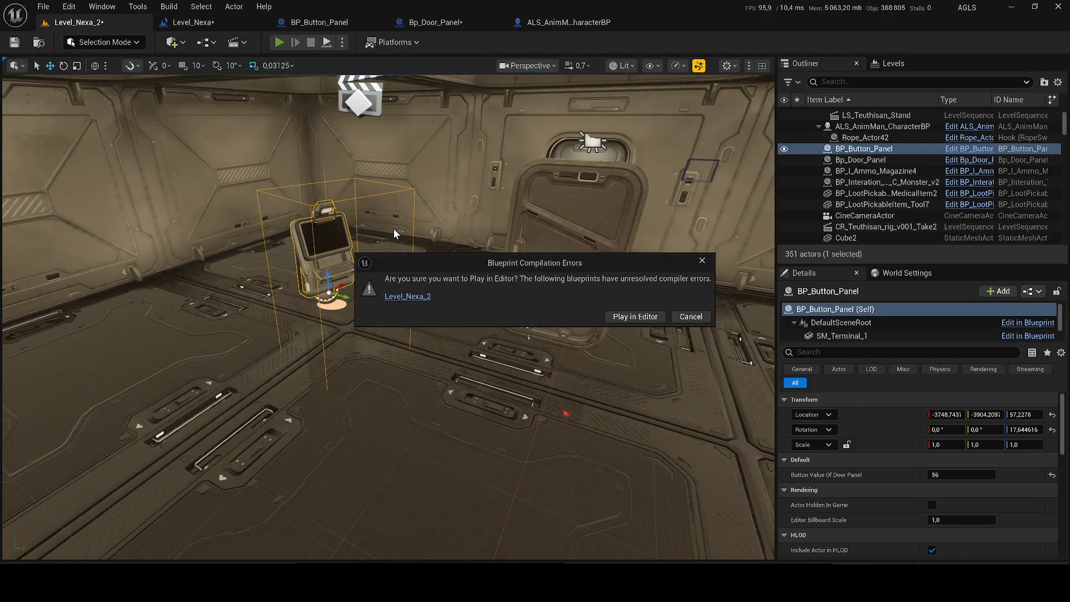
Play-test despite compile errors, running the character through the smoke toward the door and console
click(620, 316)
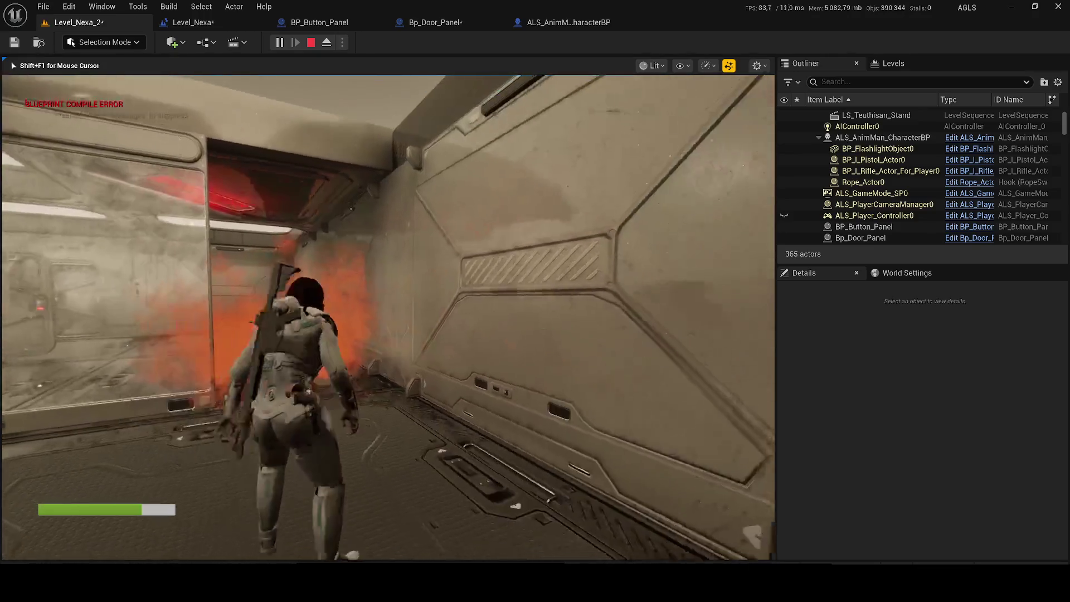
key(w)
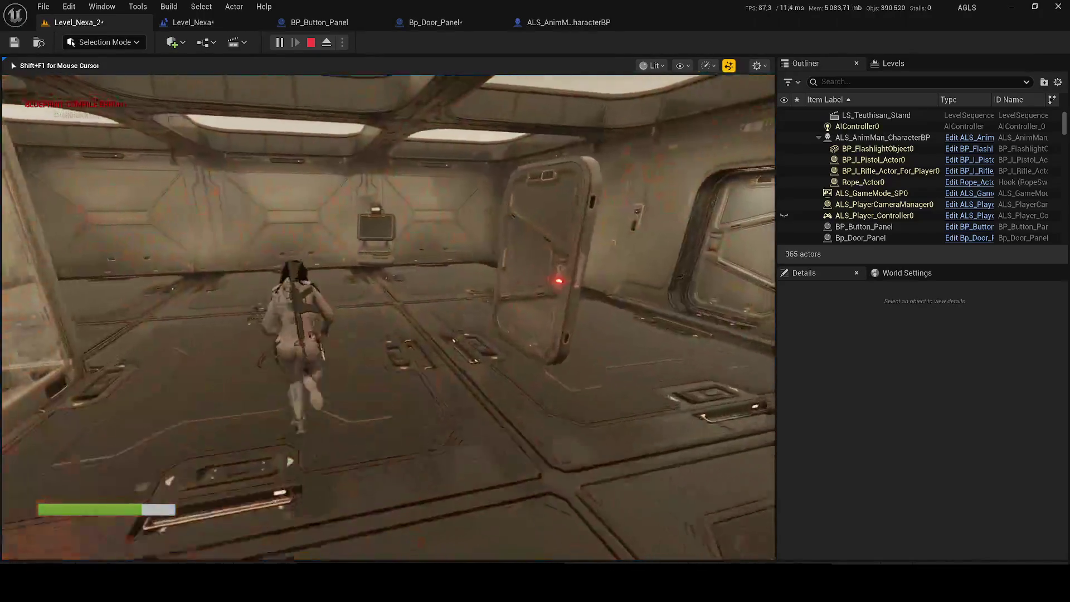
key(w)
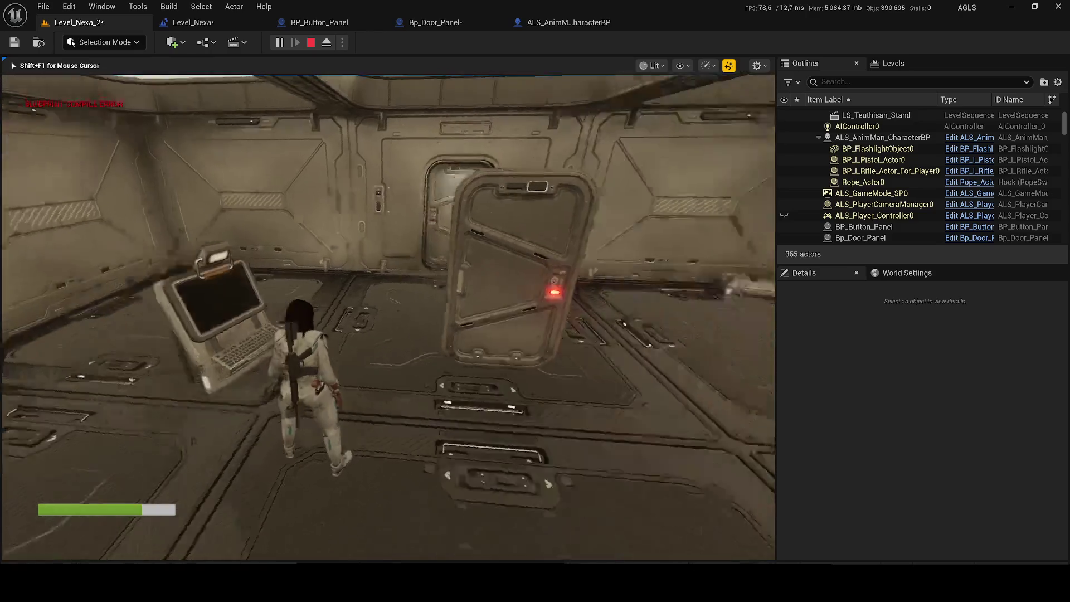
key(w)
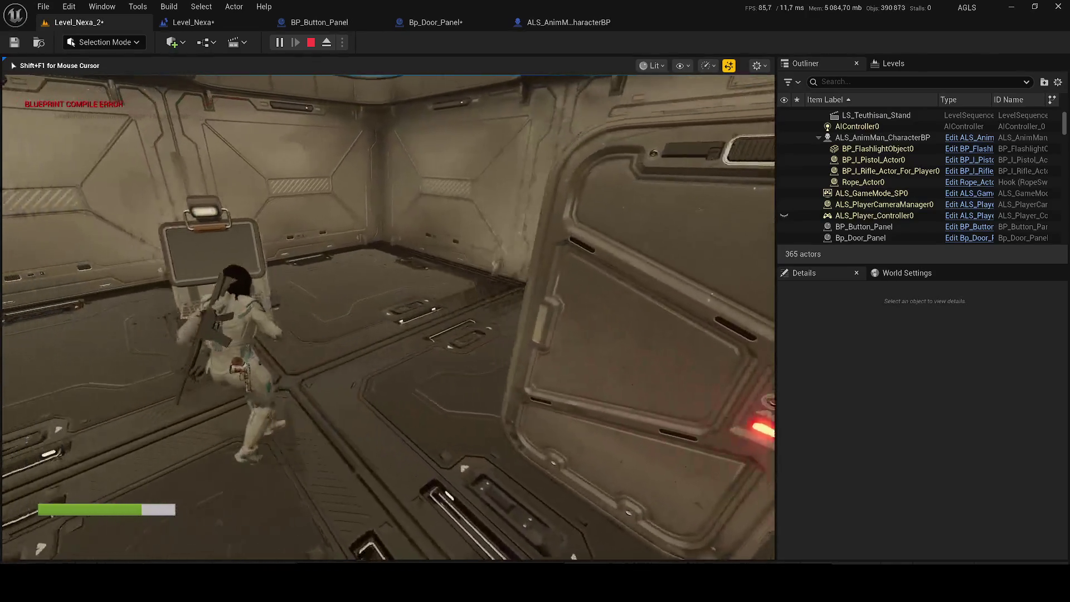
key(Escape)
Save all packages, frame the Bp_Door_Panel actor, and open the Level_Nexa level blueprint
key(ctrl+s)
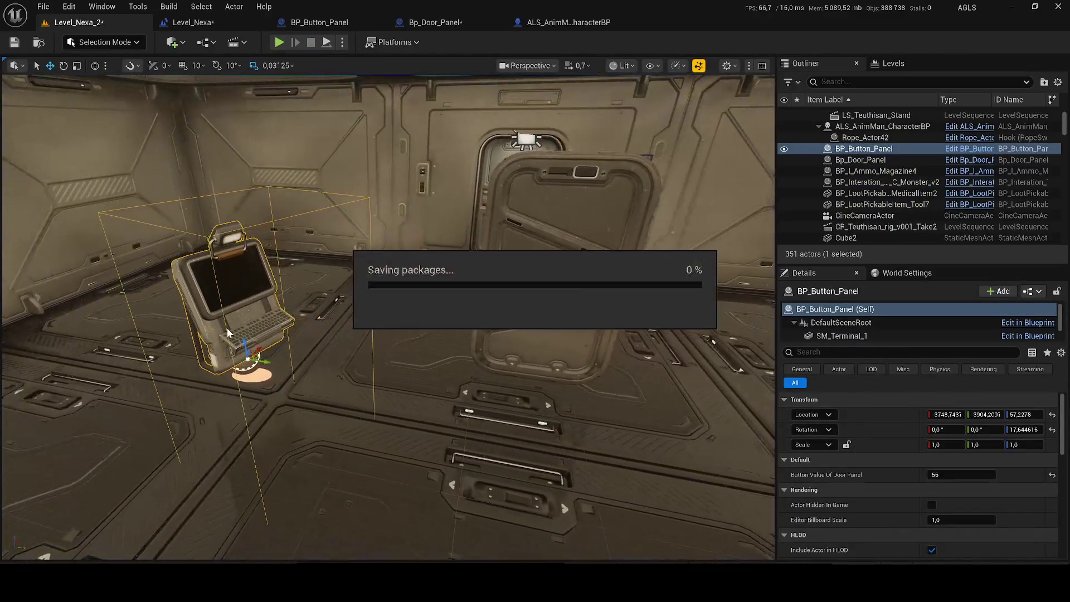
click(596, 287)
key(f)
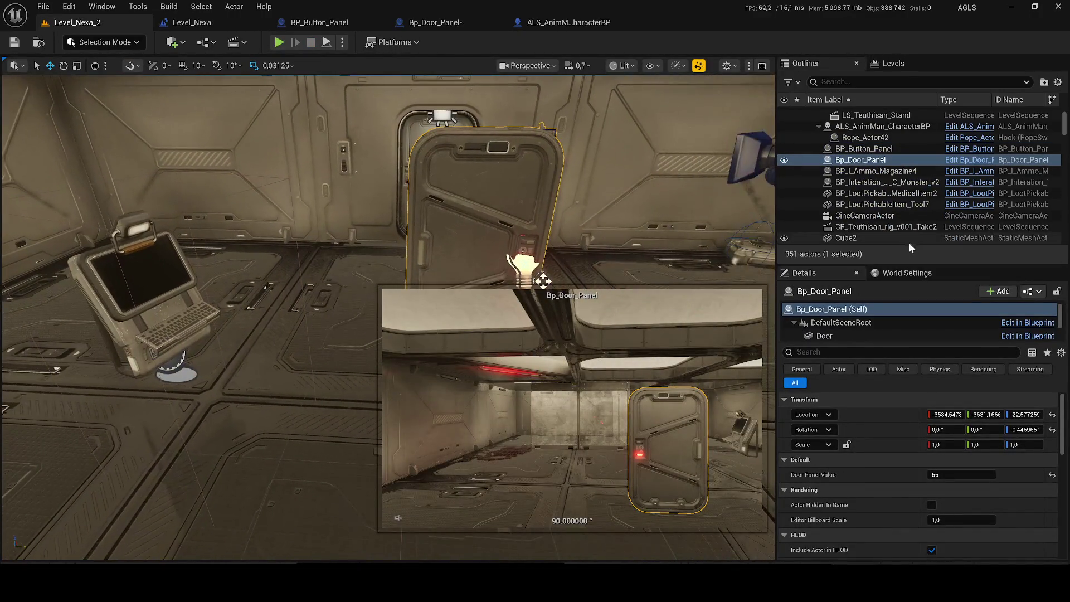
scroll(831, 329, down, 3)
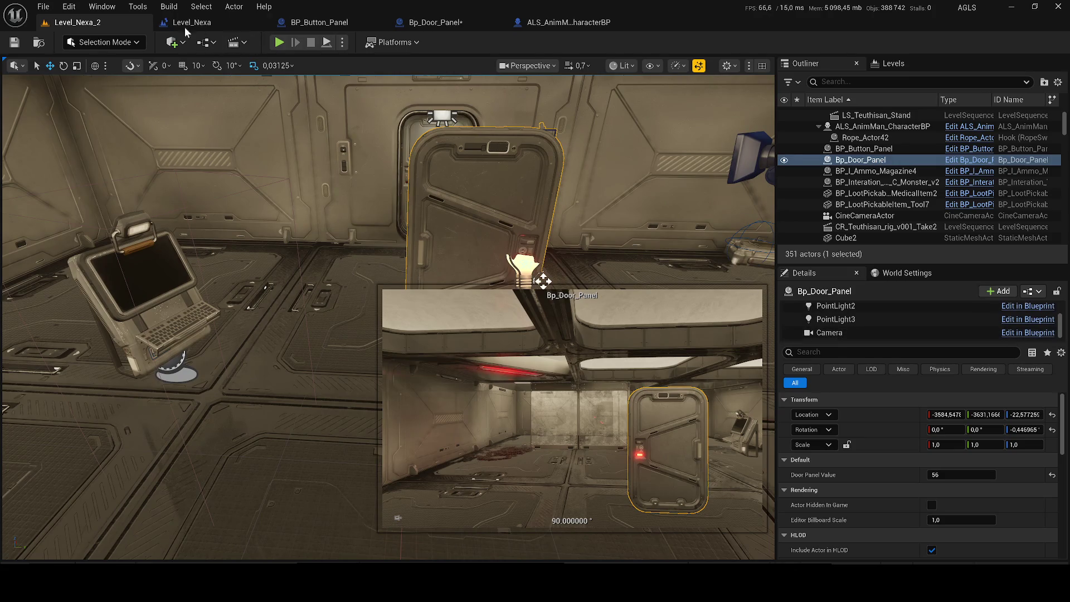
click(191, 23)
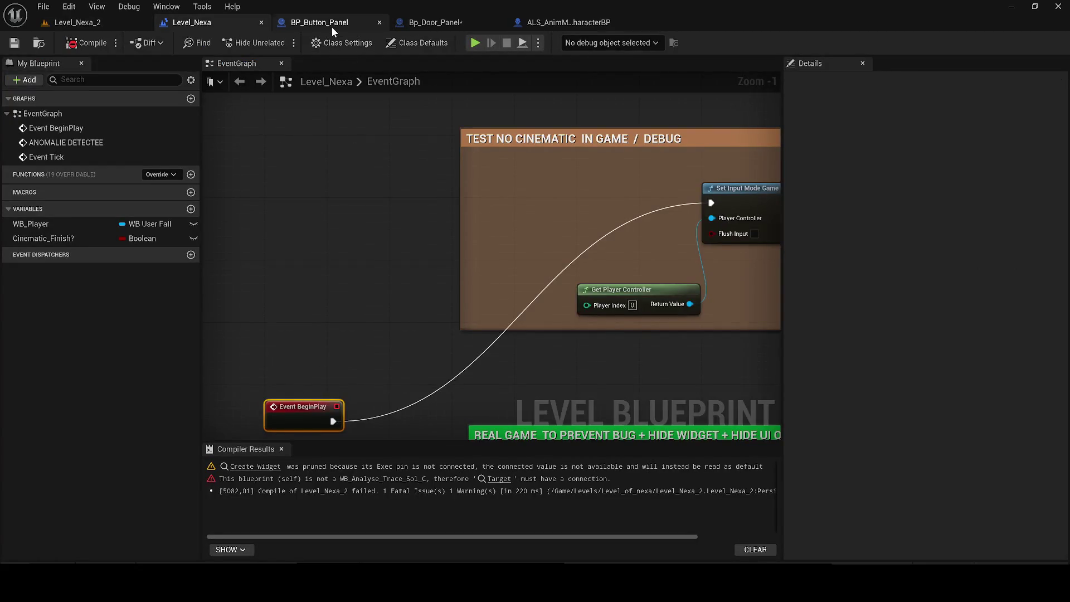
Go to the BP_Button_Panel event graph, zoom out over its node chain, and drop the loose wire
click(332, 26)
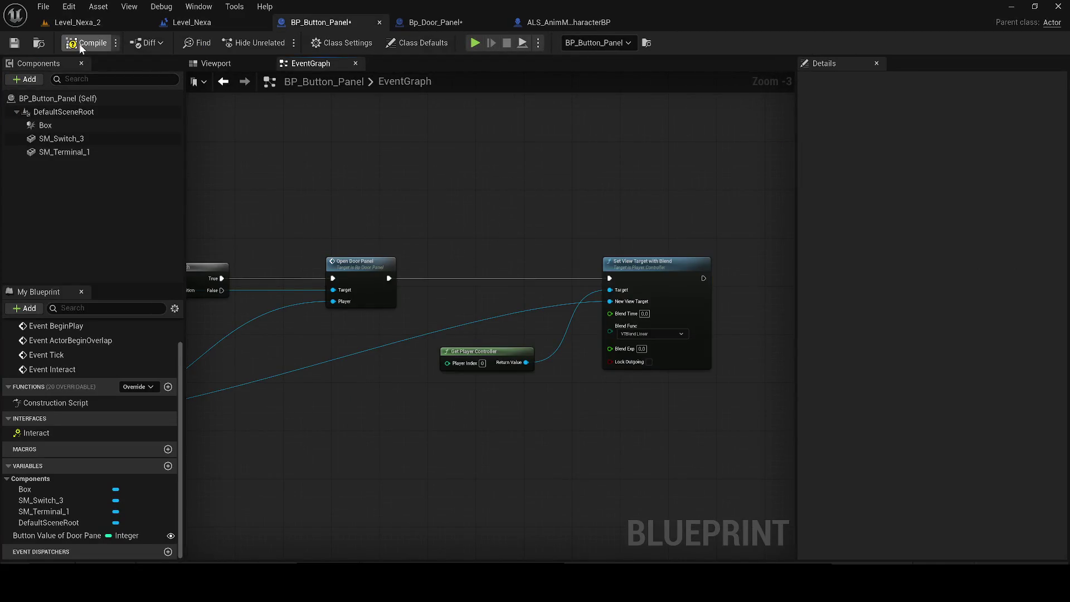
scroll(529, 201, down, 2)
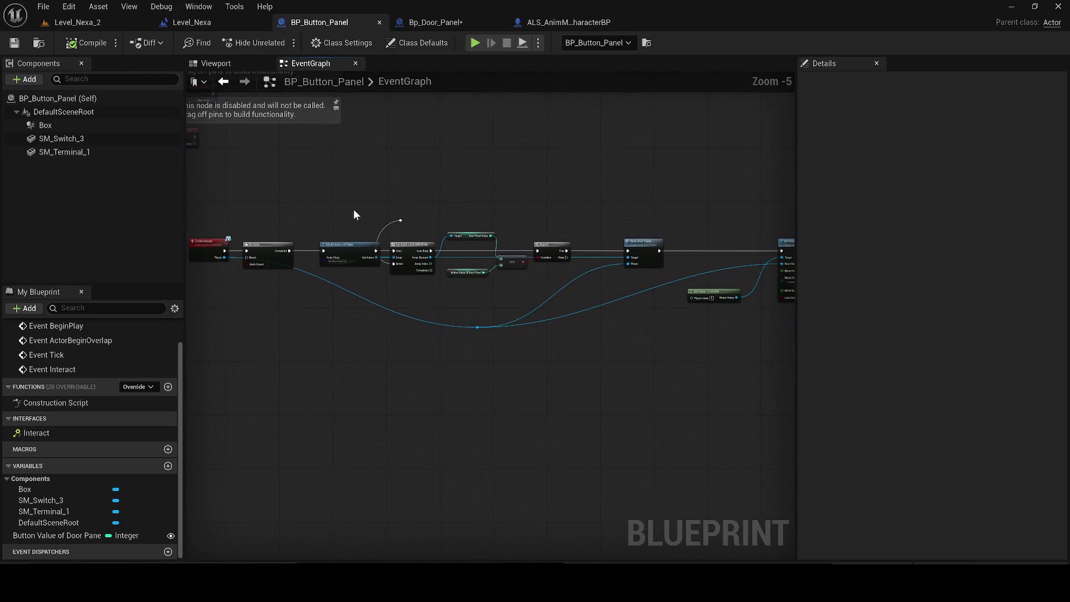
click(405, 222)
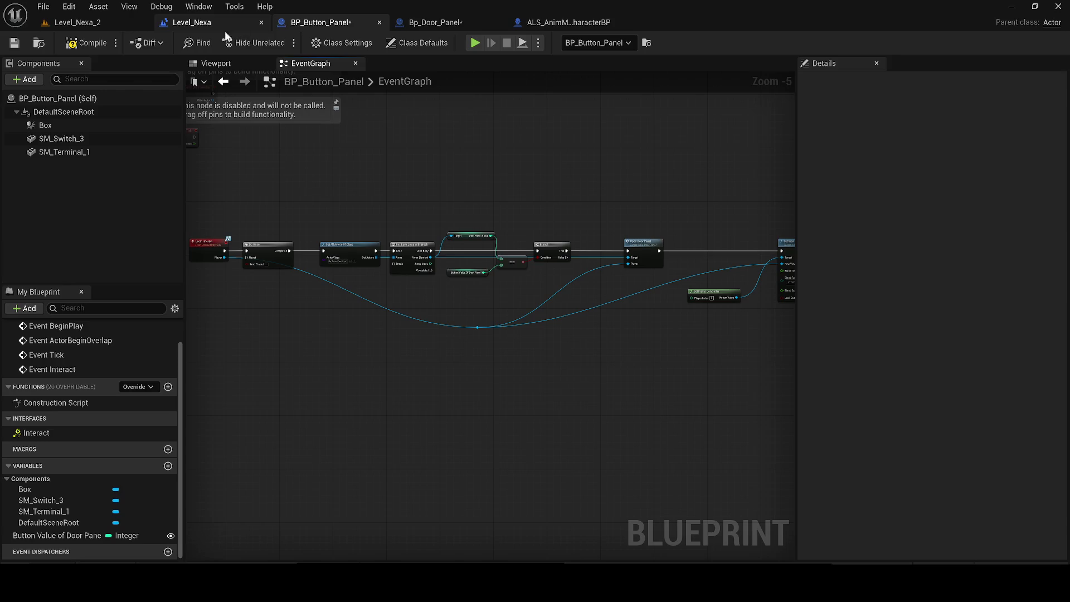
Move Set View Target with Blend and Get Player Controller down-left in Bp_Door_Panel, then save
double_click(390, 16)
click(414, 27)
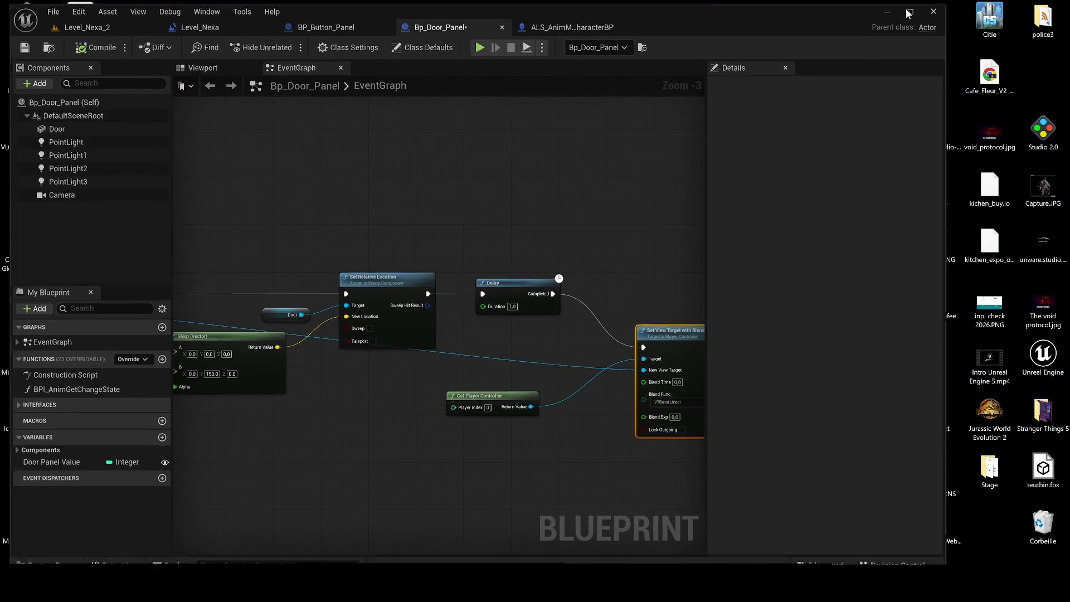
click(909, 7)
scroll(389, 247, up, 2)
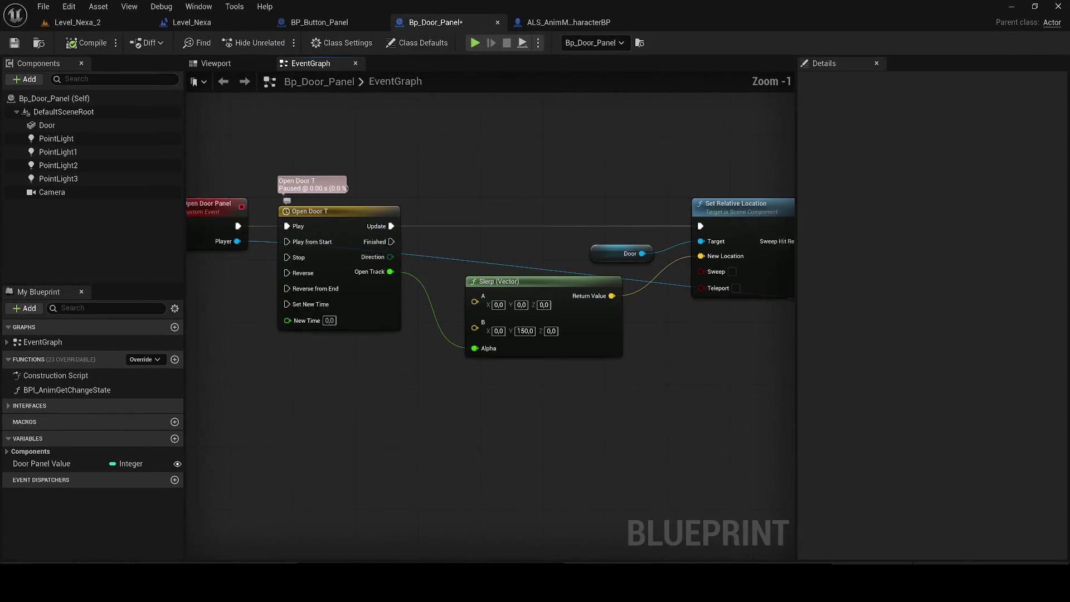
drag(772, 215, 536, 315)
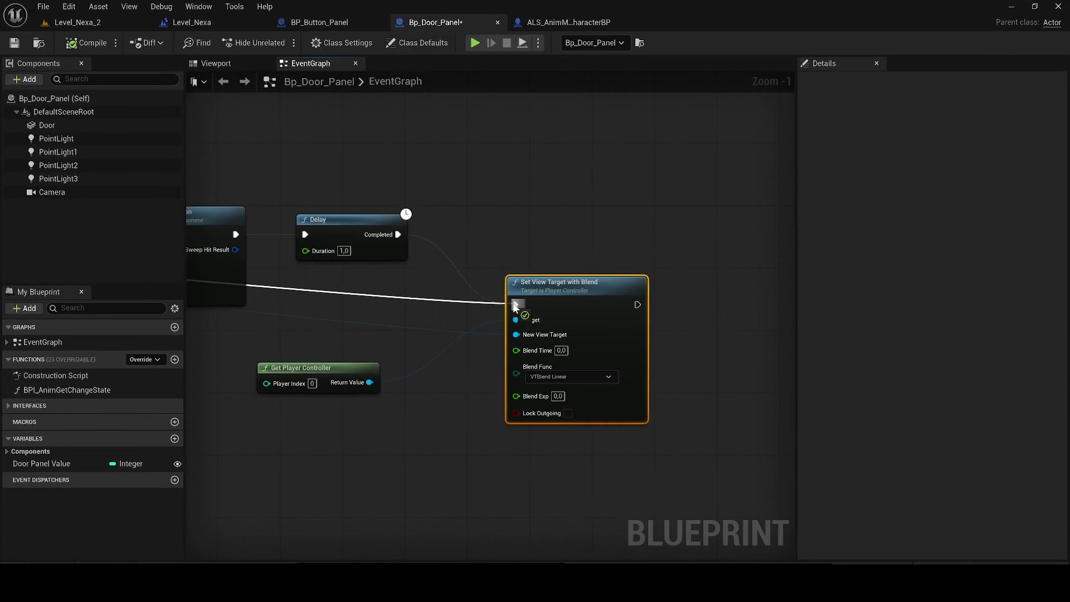
mouse_move(646, 474)
mouse_down()
mouse_move(287, 320)
mouse_move(454, 261)
mouse_up()
scroll(454, 262, down, 2)
drag(652, 263, 470, 357)
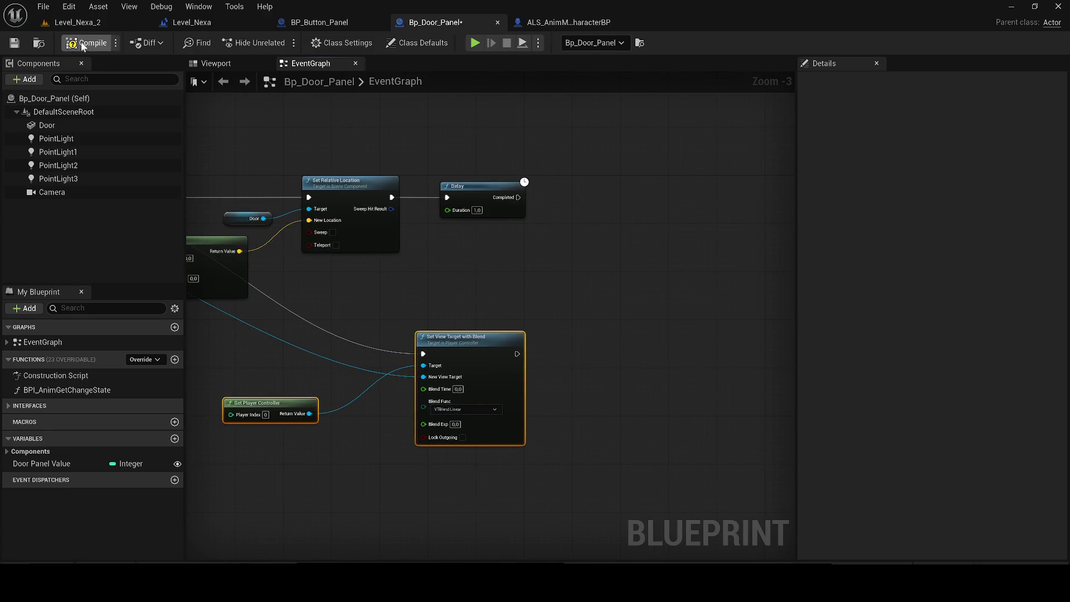
click(10, 44)
Pan the graph past the Slerp and Timeline nodes, then return to Level_Nexa_2
drag(372, 291, 493, 304)
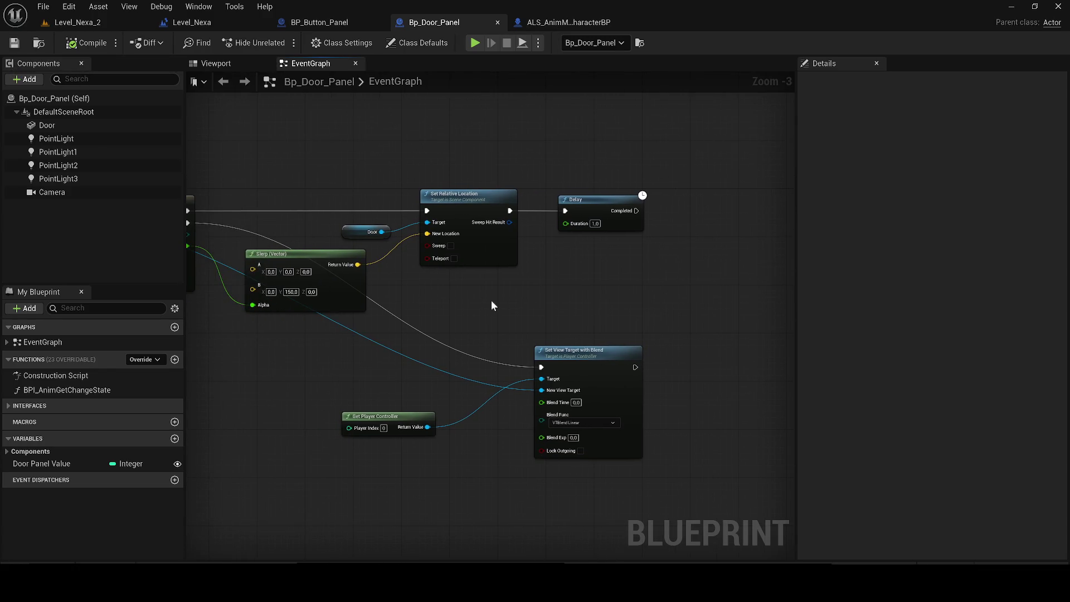
mouse_move(360, 312)
mouse_down()
mouse_move(468, 312)
mouse_move(485, 262)
mouse_move(346, 283)
mouse_up()
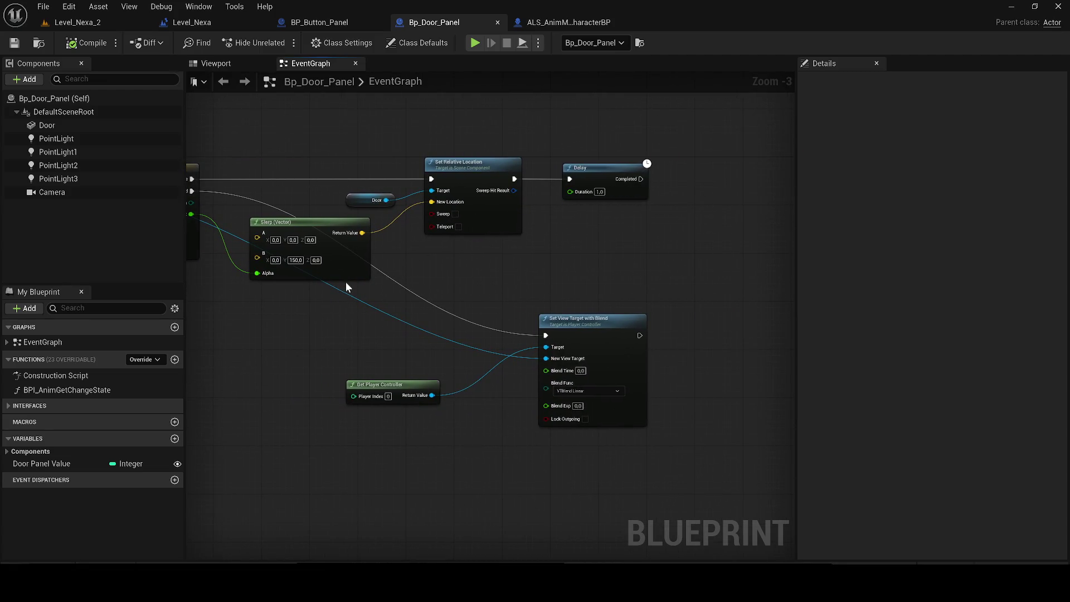
click(93, 23)
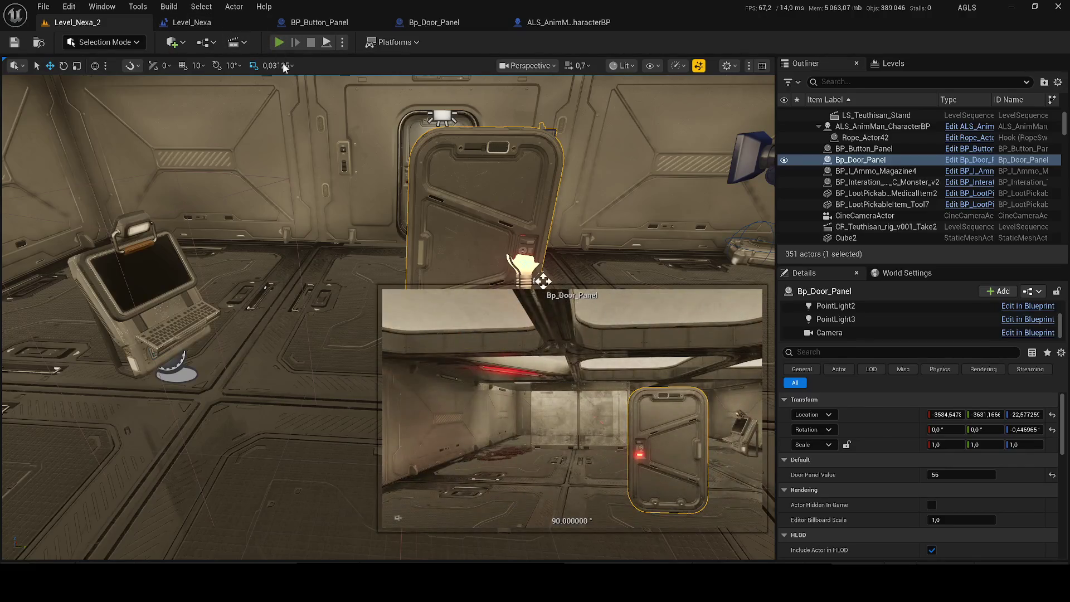
Play-test despite compile errors, running through the fire up to the wall console
click(279, 42)
click(649, 316)
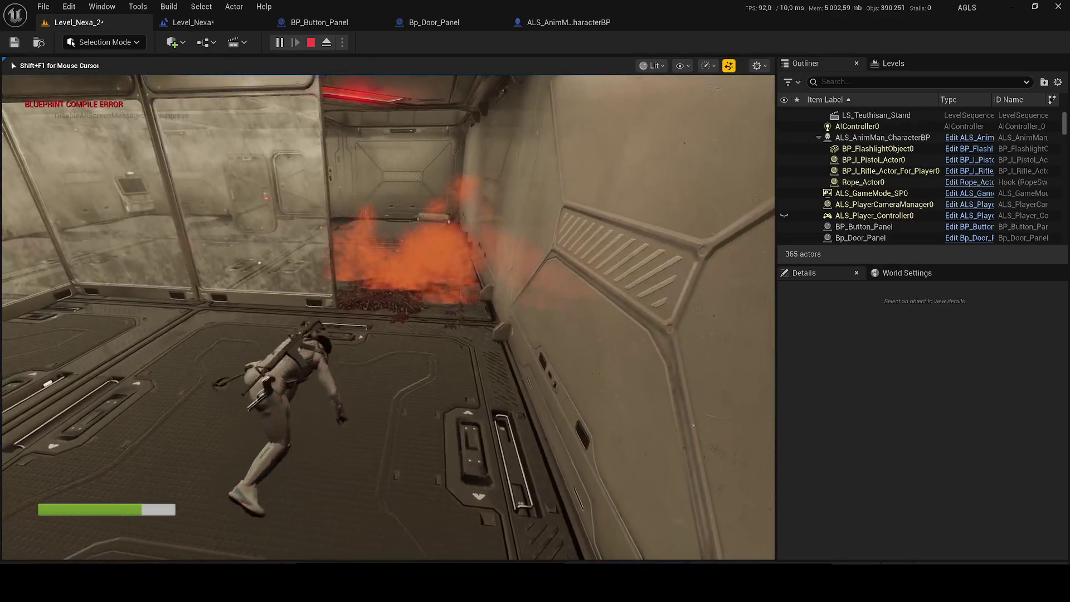
key(w)
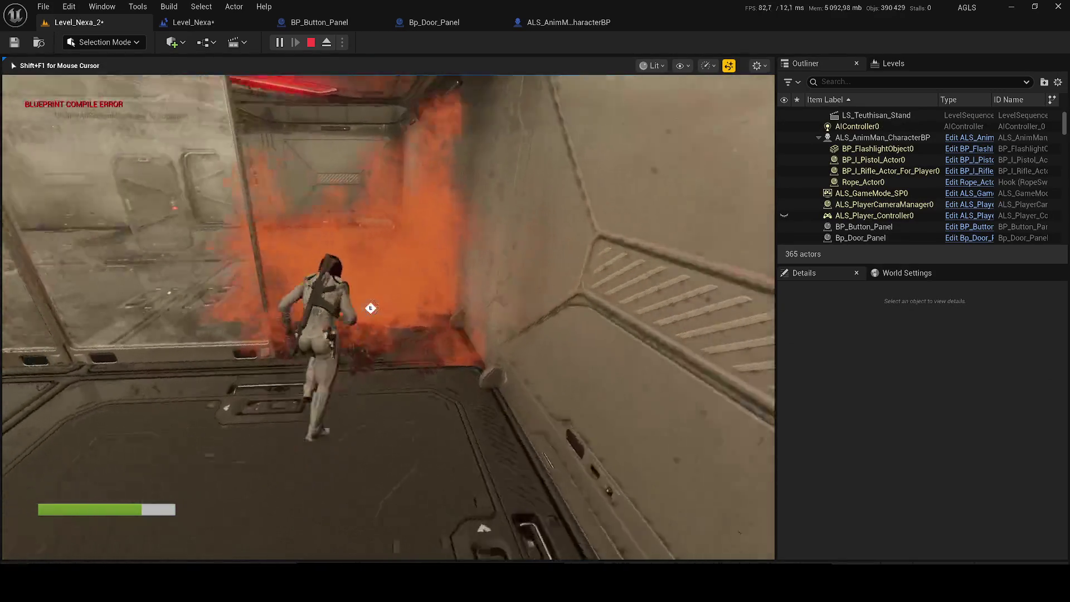
key(w)
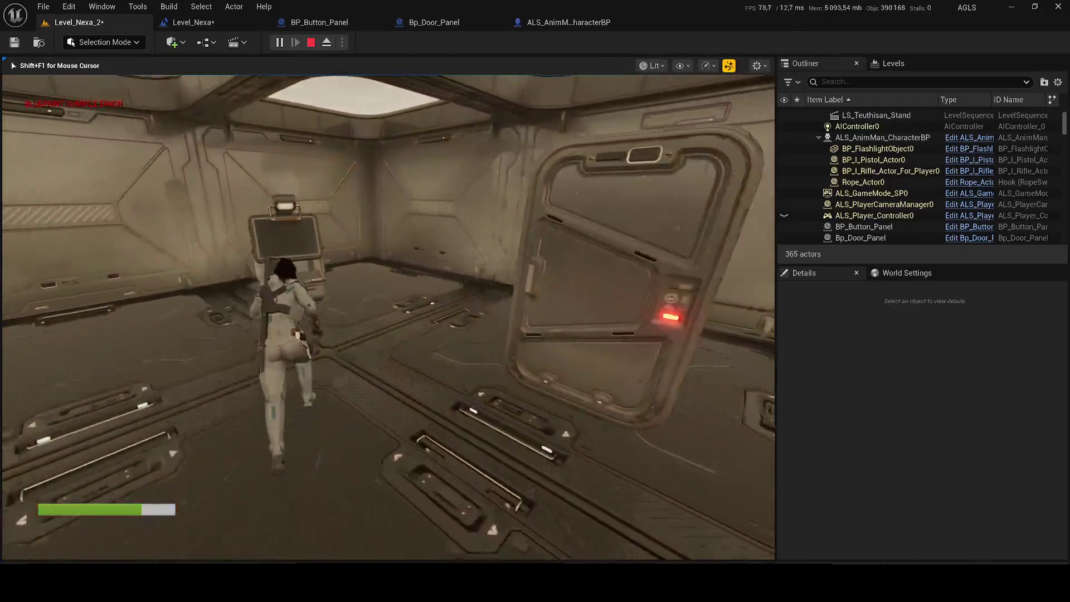
key(w)
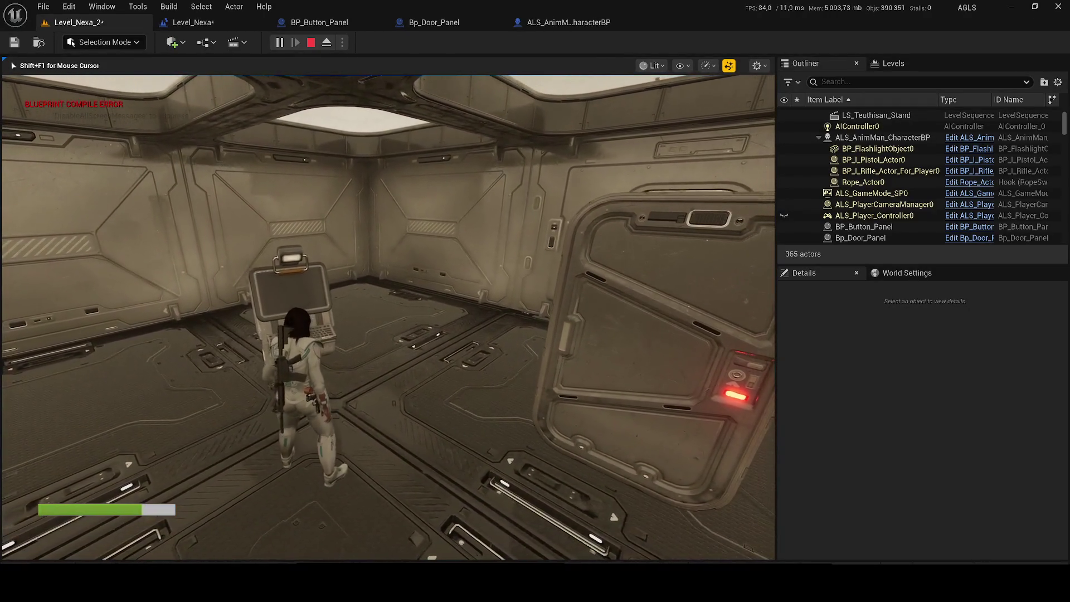
key(Escape)
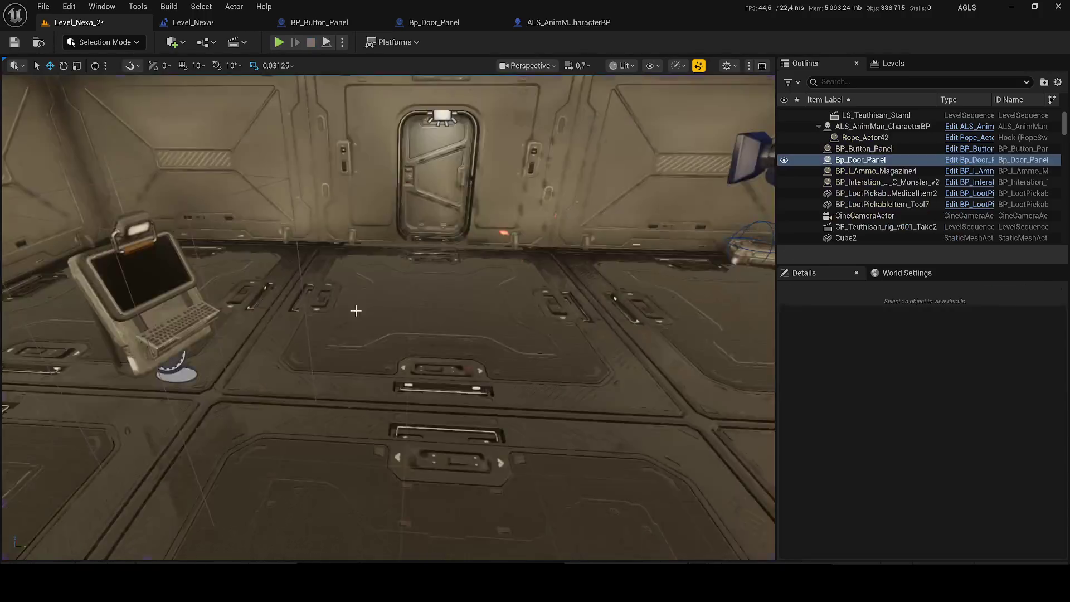
Select the BP_Button_Panel terminal and Bp_Door_Panel actors and delete them
key(f)
drag(435, 226, 462, 133)
click(574, 111)
key(f)
mouse_move(419, 273)
mouse_down()
mouse_move(445, 272)
mouse_move(457, 251)
mouse_move(419, 273)
mouse_up()
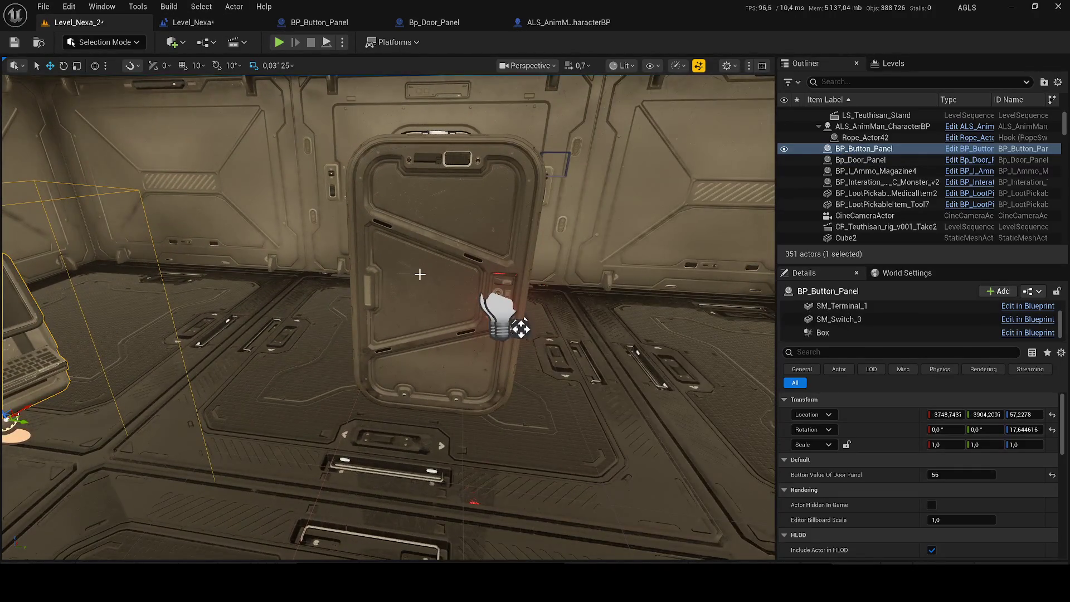
ctrl+click(420, 273)
key(Delete)
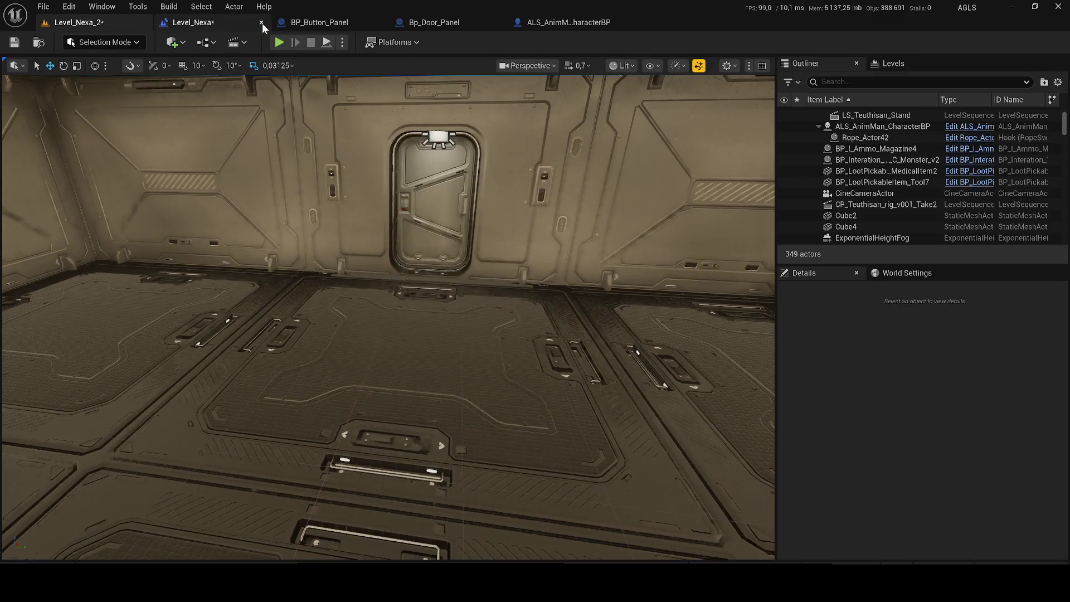
Close the BP_Button_Panel and Bp_Door_Panel blueprints and save the level
click(380, 20)
click(380, 20)
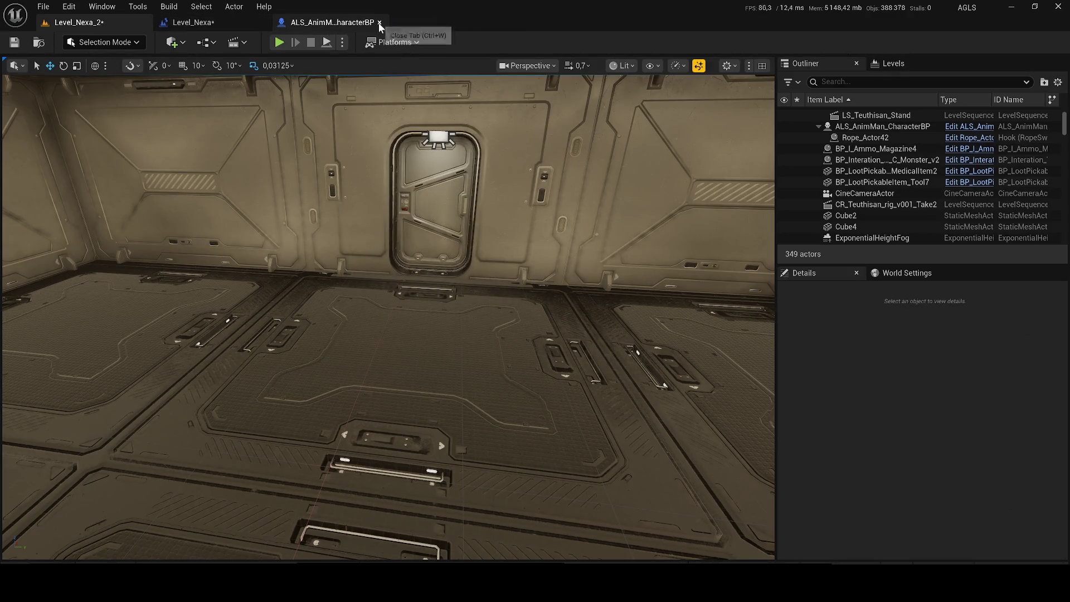
drag(189, 129, 183, 102)
key(ctrl+s)
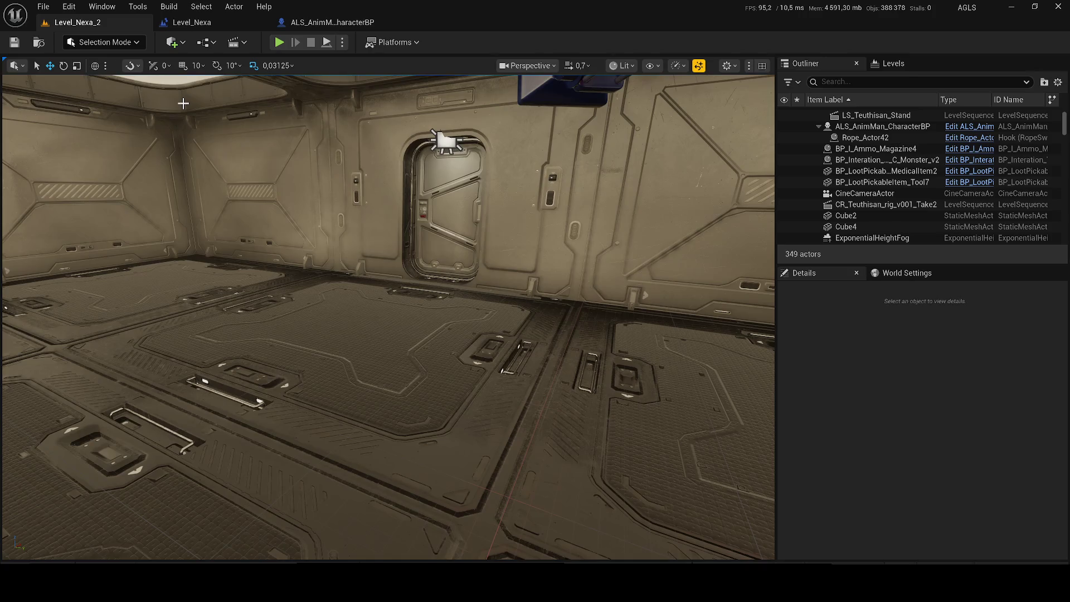
Create a folder named Level_2 inside Blueprints/Doors and open it
key(ctrl+space)
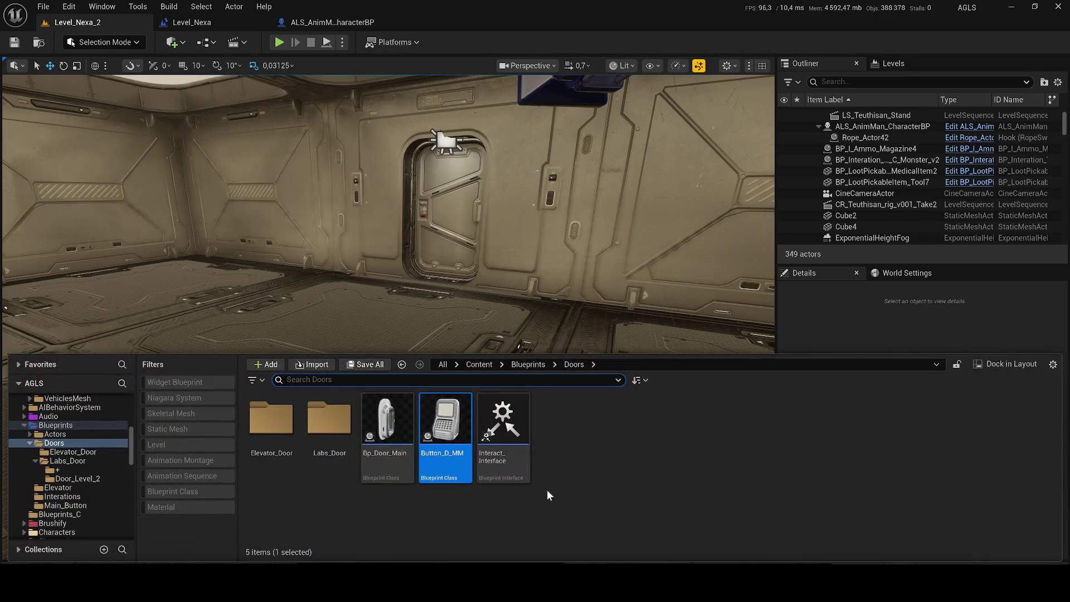
right_click(606, 451)
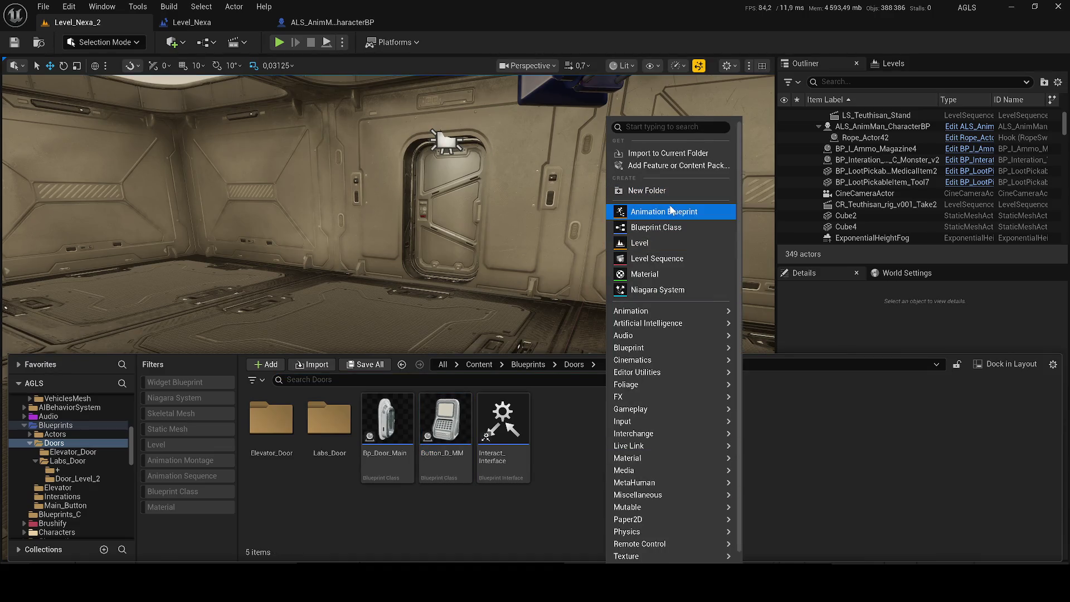
click(668, 227)
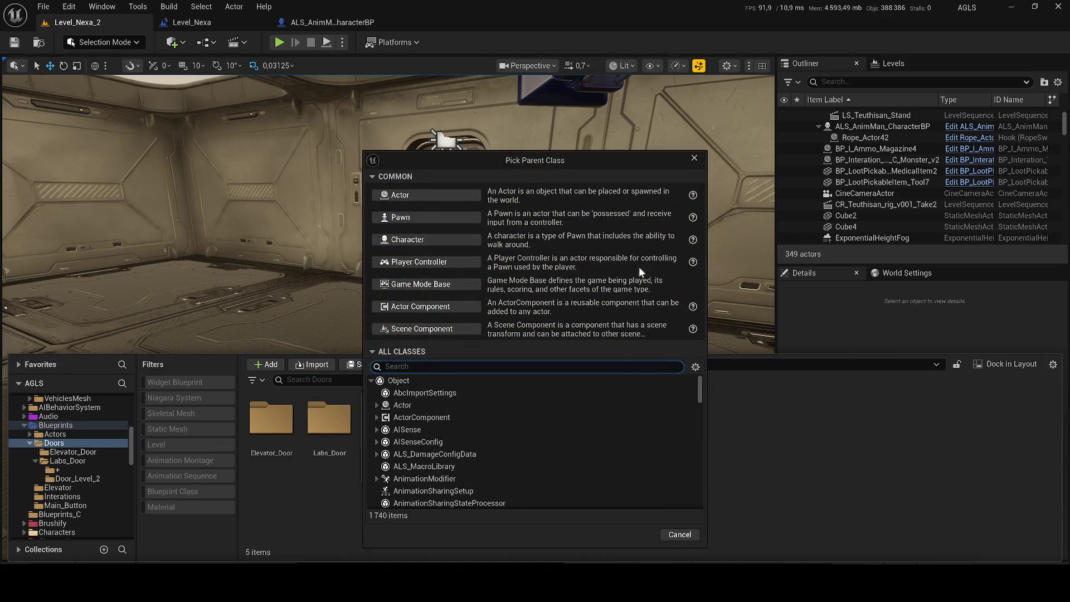
click(694, 158)
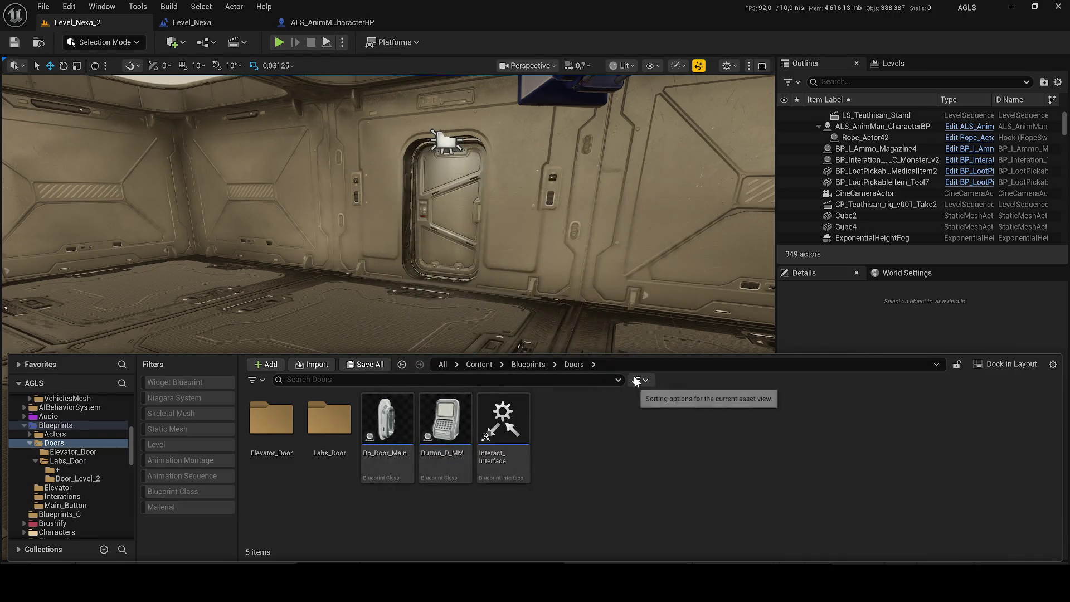
right_click(619, 437)
click(657, 80)
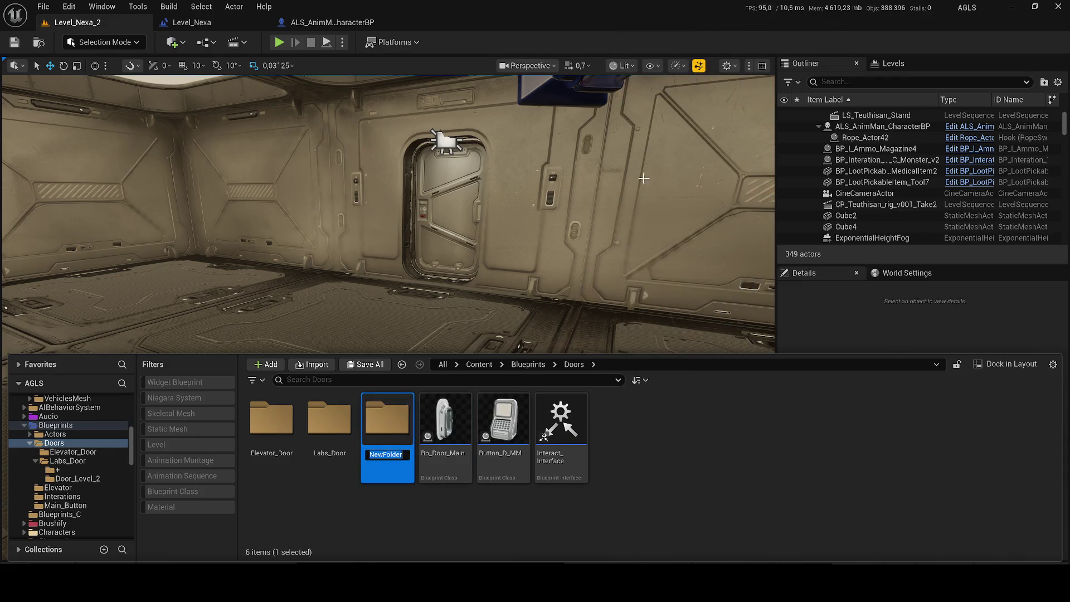
text(Level_)
text(2)
key(Return)
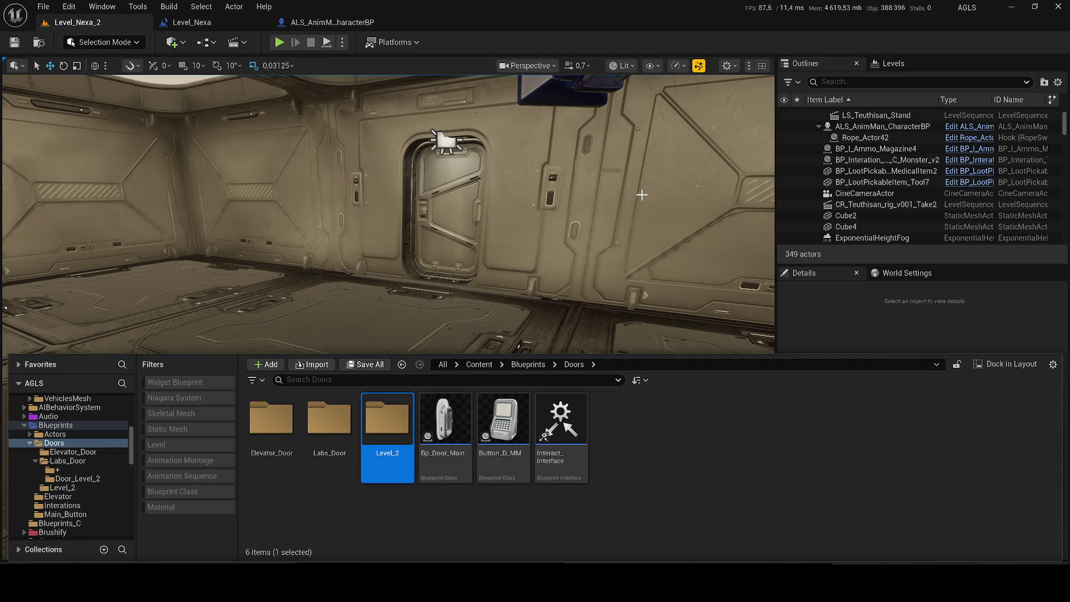
double_click(385, 422)
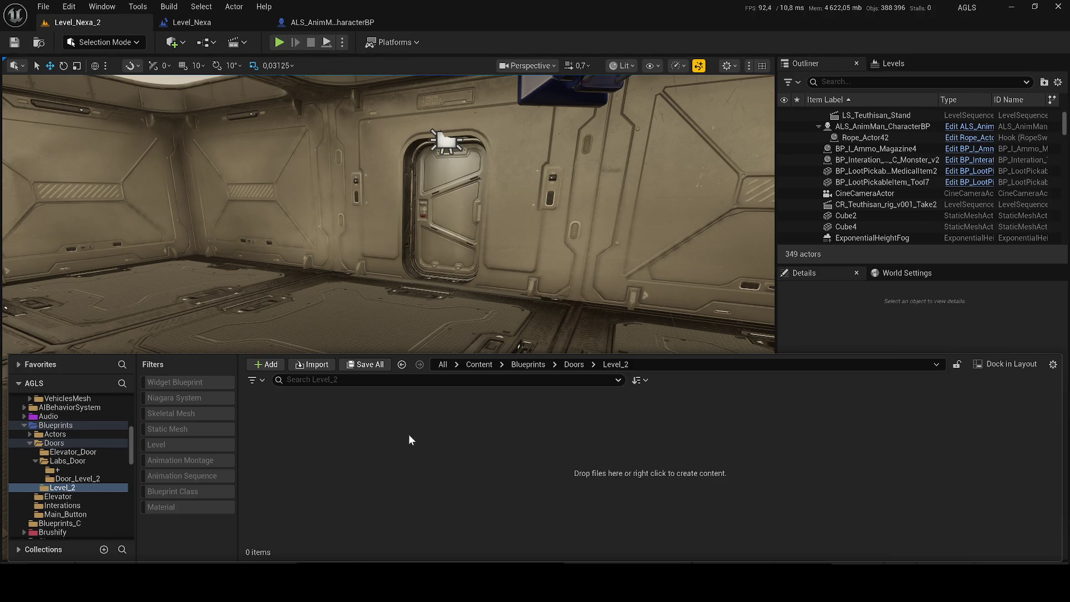
Create an Actor Blueprint named BP_Door_Level_2_Button, fixing a stray letter, and open it
right_click(393, 454)
click(433, 226)
click(426, 199)
text(BP_Door)
text(_)
text(Level_)
text(2_B)
text(uttonb)
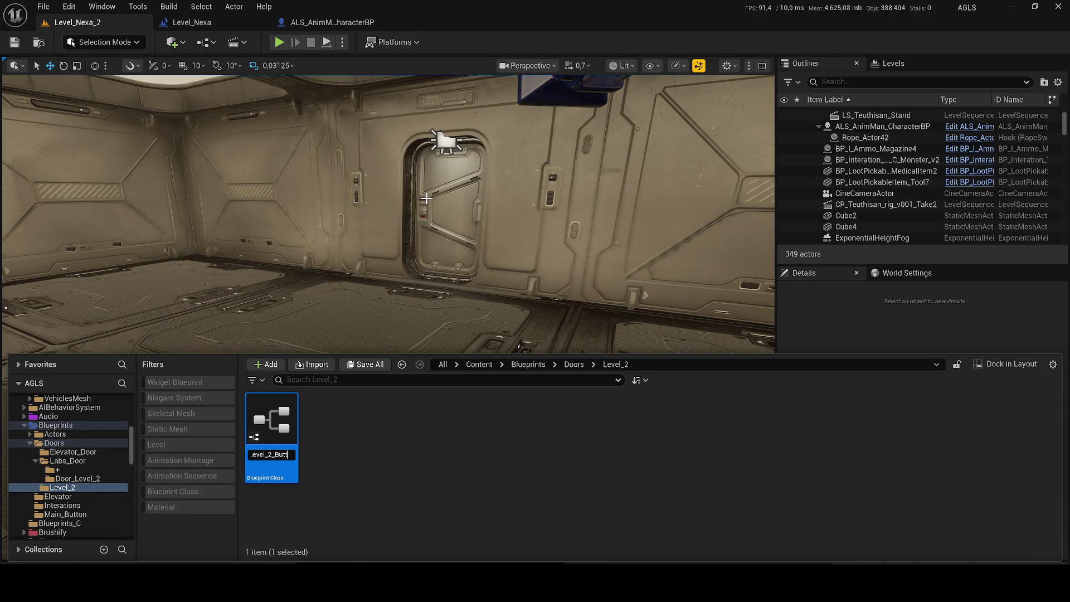
key(Return)
key(F2)
key(BackSpace)
key(Return)
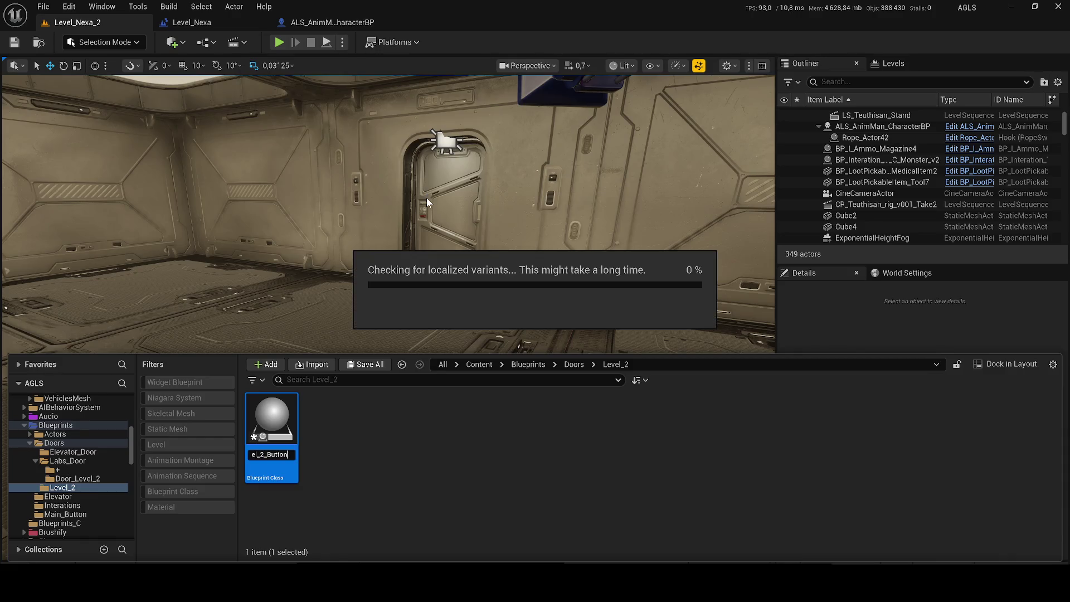
double_click(273, 430)
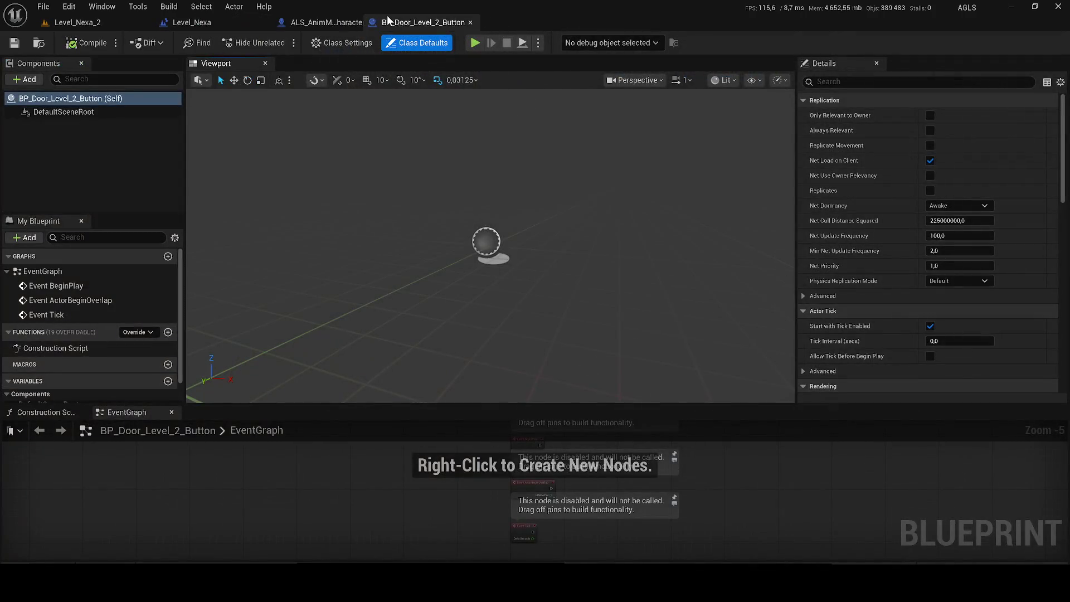
Close the ALS character Blueprint and extra graph tabs, returning to Level_Nexa_2
click(379, 22)
click(83, 412)
click(82, 413)
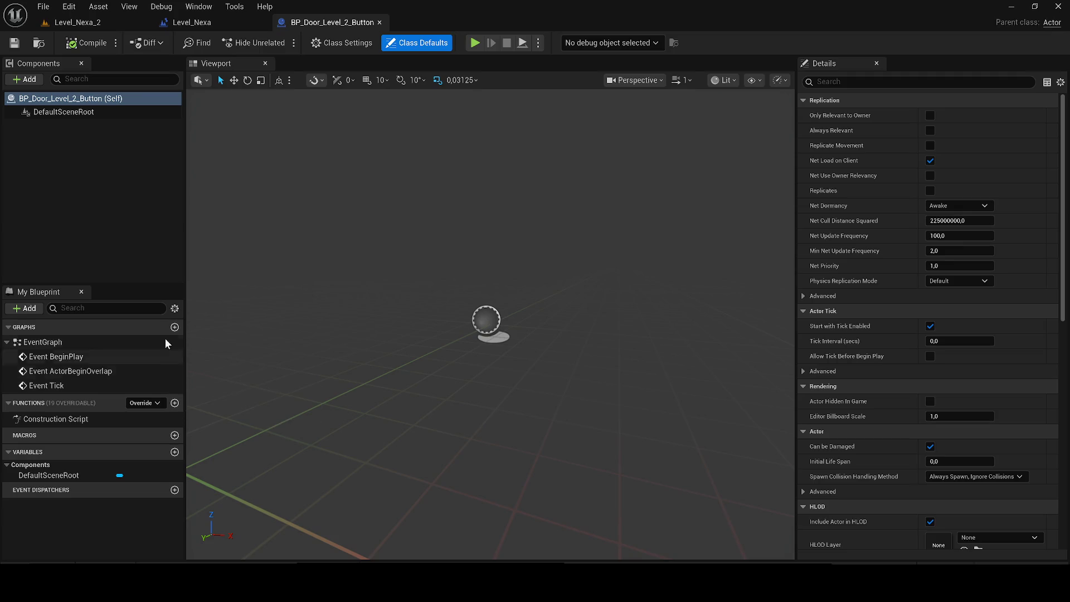
click(89, 22)
Select the SM_Door_2_Merged door and its surrounding frame in the level and browse to their assets
click(416, 222)
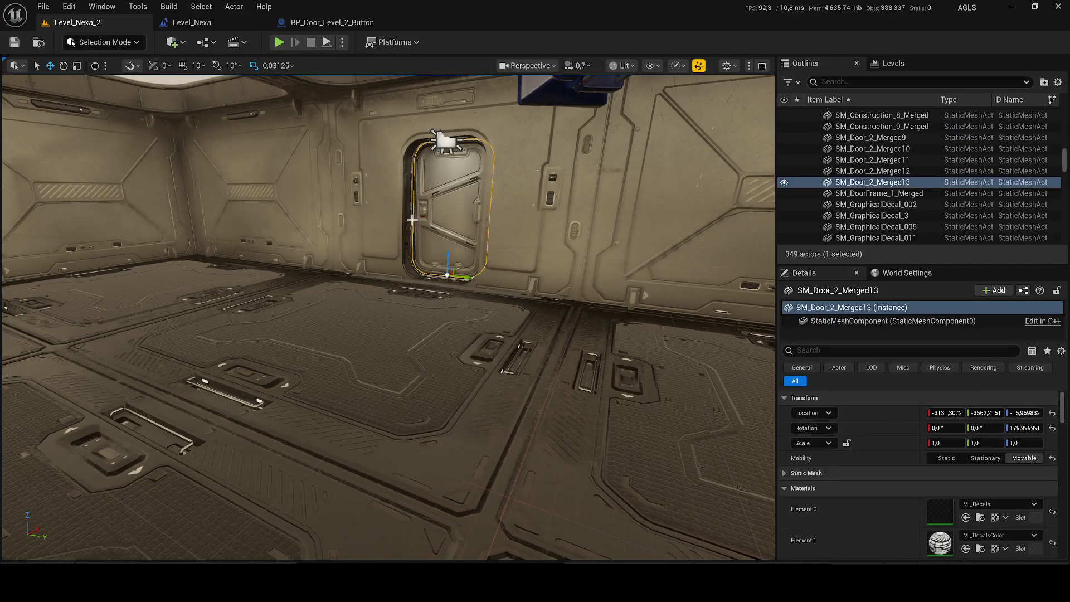
click(390, 186)
ctrl+click(450, 203)
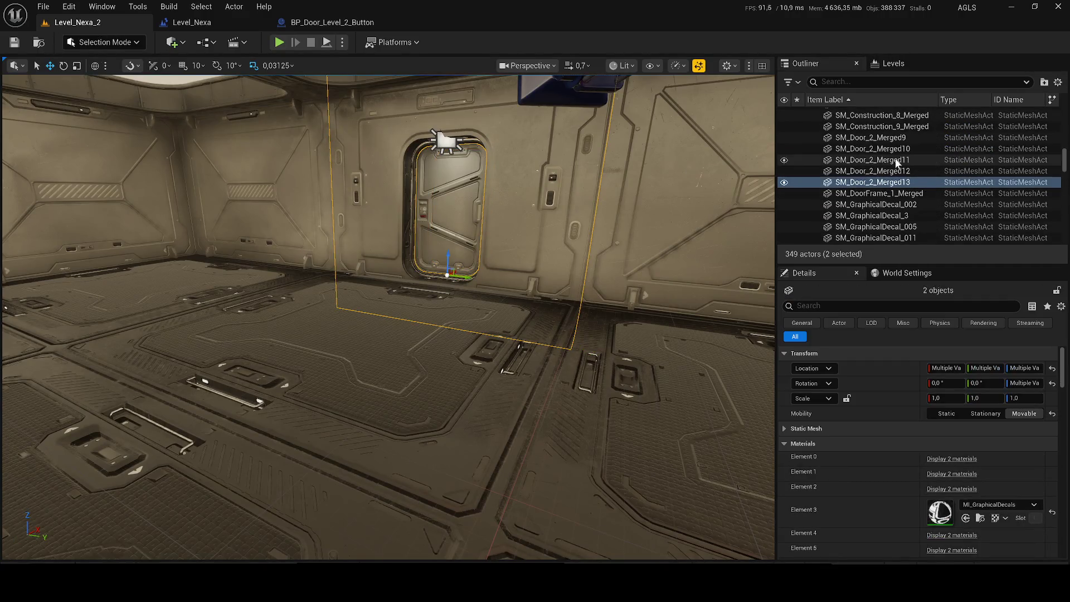
right_click(883, 179)
click(906, 172)
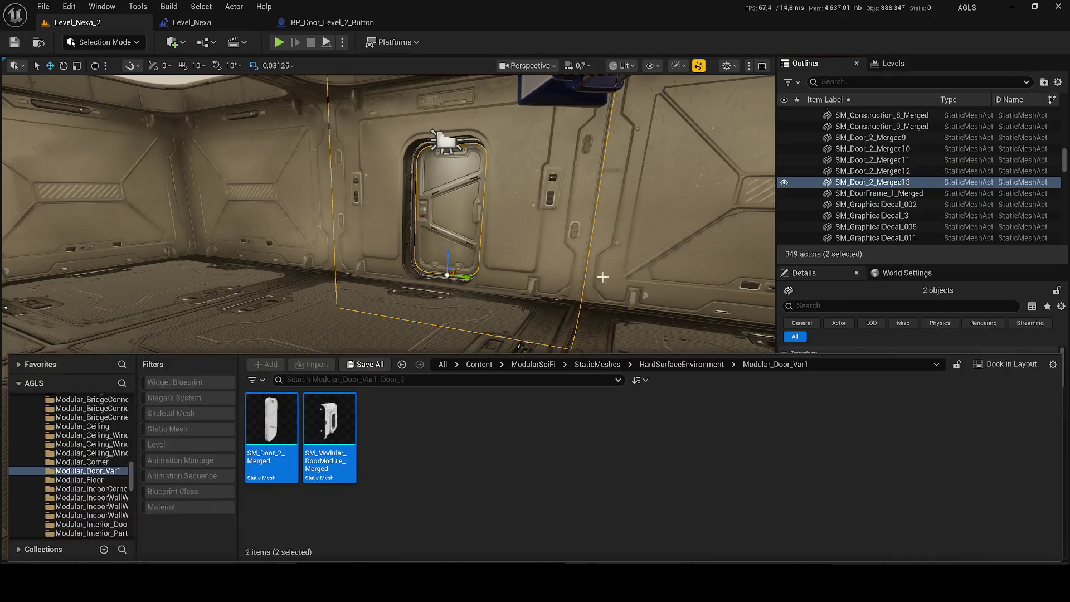
Drag both door meshes into BP_Door_Level_2_Button's components and select the SM_Modular_DoorModule_Merged frame
click(328, 23)
mouse_move(415, 298)
mouse_down()
mouse_move(425, 251)
mouse_move(479, 360)
mouse_move(390, 279)
mouse_move(418, 363)
mouse_move(492, 374)
mouse_move(408, 364)
mouse_up()
click(379, 269)
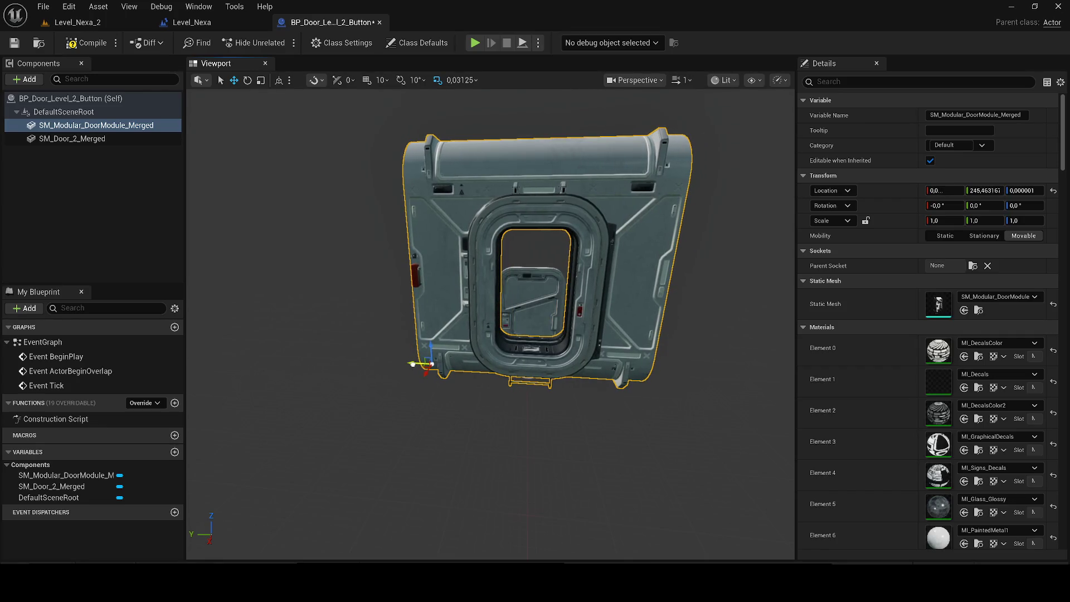
Set the SM_Modular_DoorModule_Merged frame's Y location to 245
click(984, 190)
text(2)
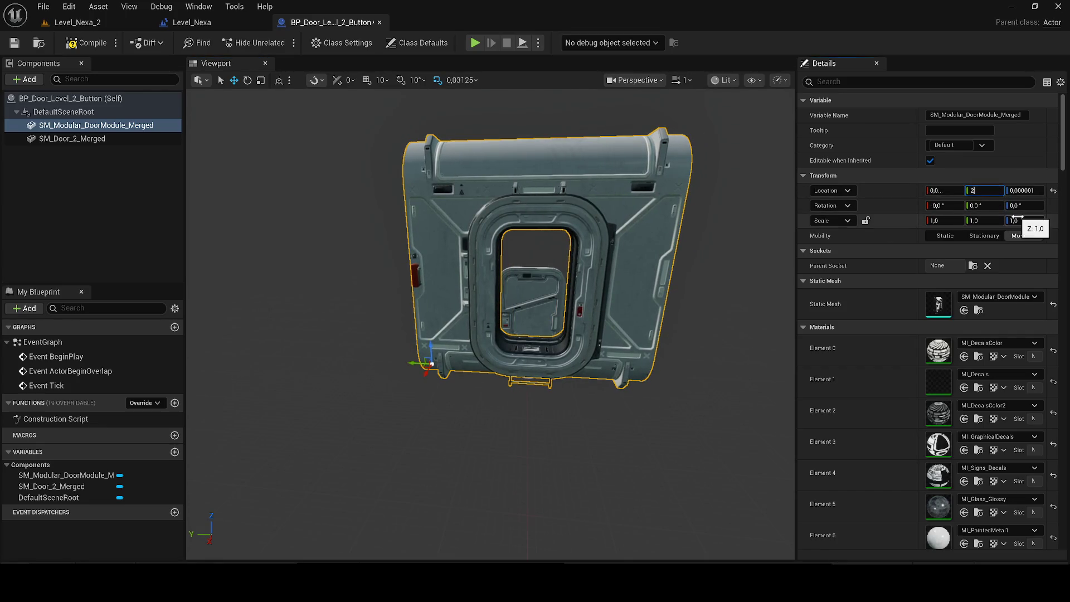
text(45)
key(Return)
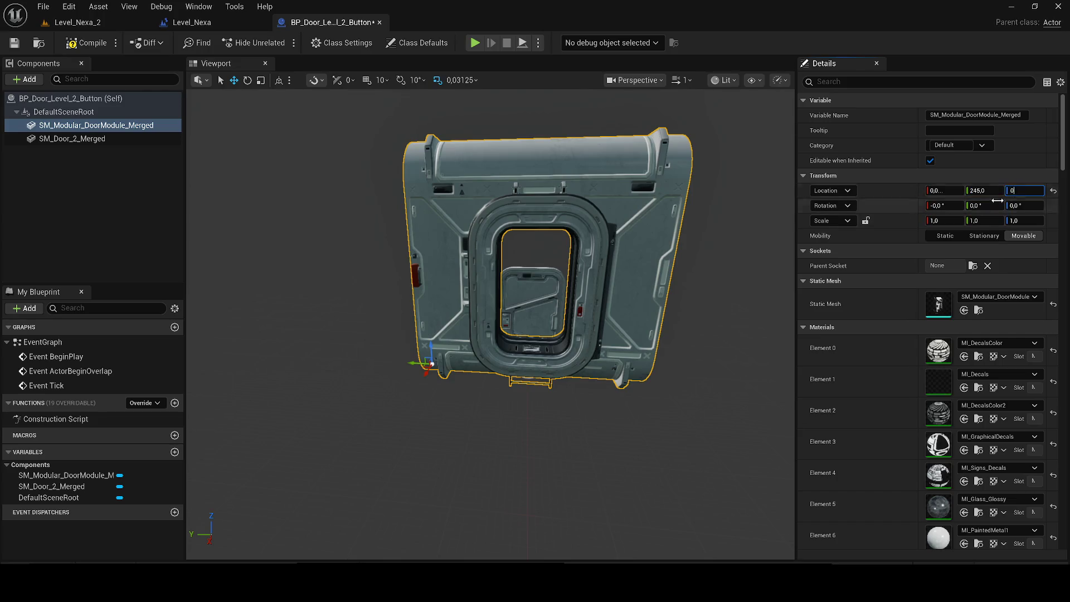
Place the SM_Door_2_Merged door at location 55, 0, 90 inside the frame
click(71, 138)
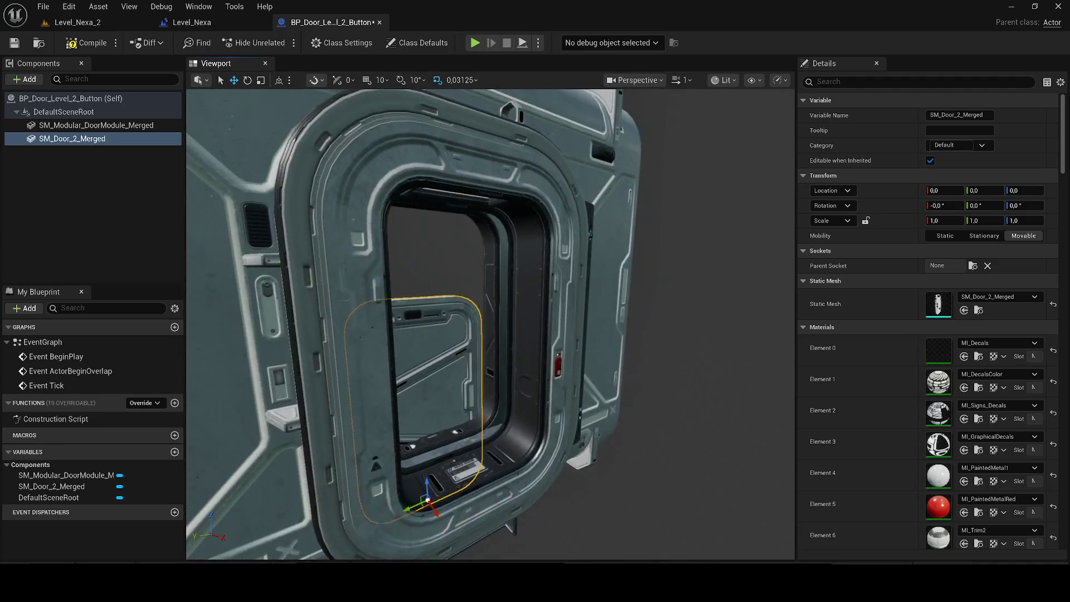
mouse_move(332, 451)
mouse_down()
mouse_move(357, 465)
mouse_move(431, 436)
mouse_move(418, 369)
mouse_move(429, 390)
mouse_up()
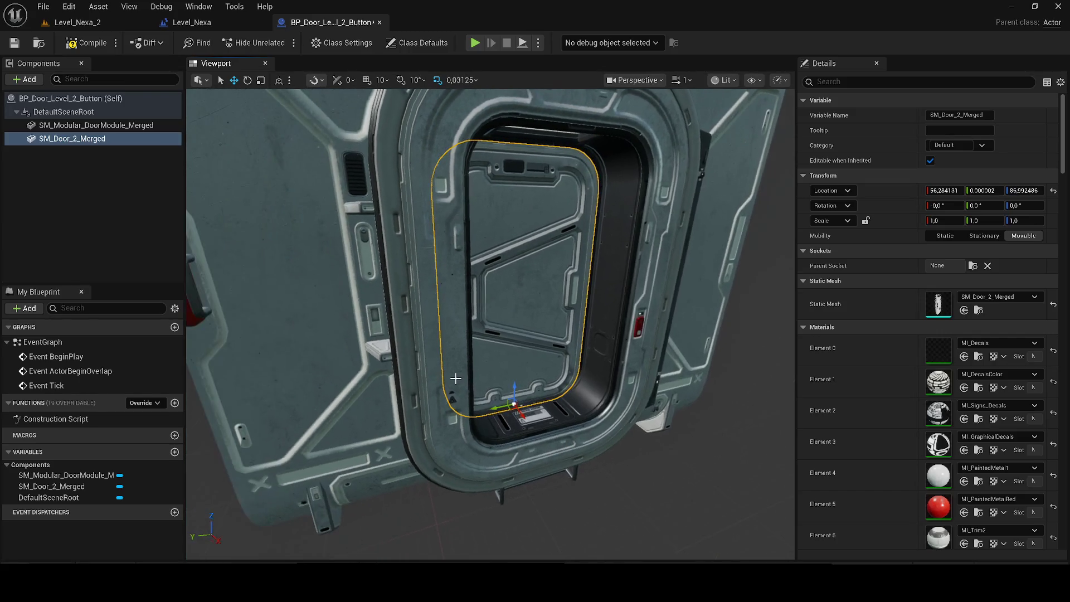
scroll(456, 379, up, 5)
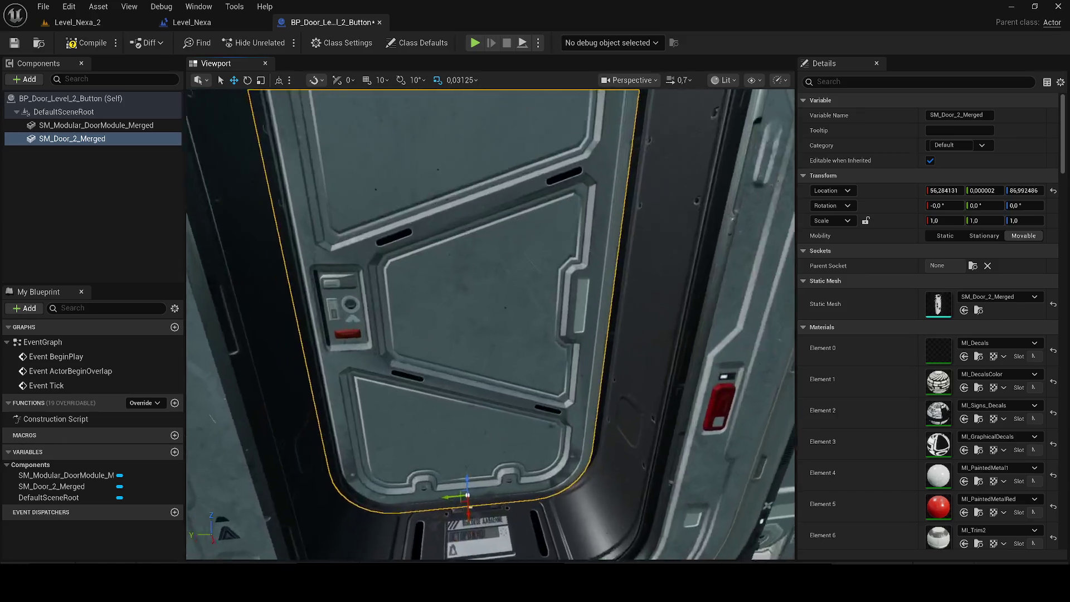
mouse_move(455, 379)
mouse_down()
mouse_move(390, 390)
mouse_move(379, 357)
mouse_move(390, 334)
mouse_move(454, 345)
mouse_move(512, 285)
mouse_move(461, 270)
mouse_move(524, 292)
mouse_move(457, 287)
mouse_up()
scroll(494, 286, down, 10)
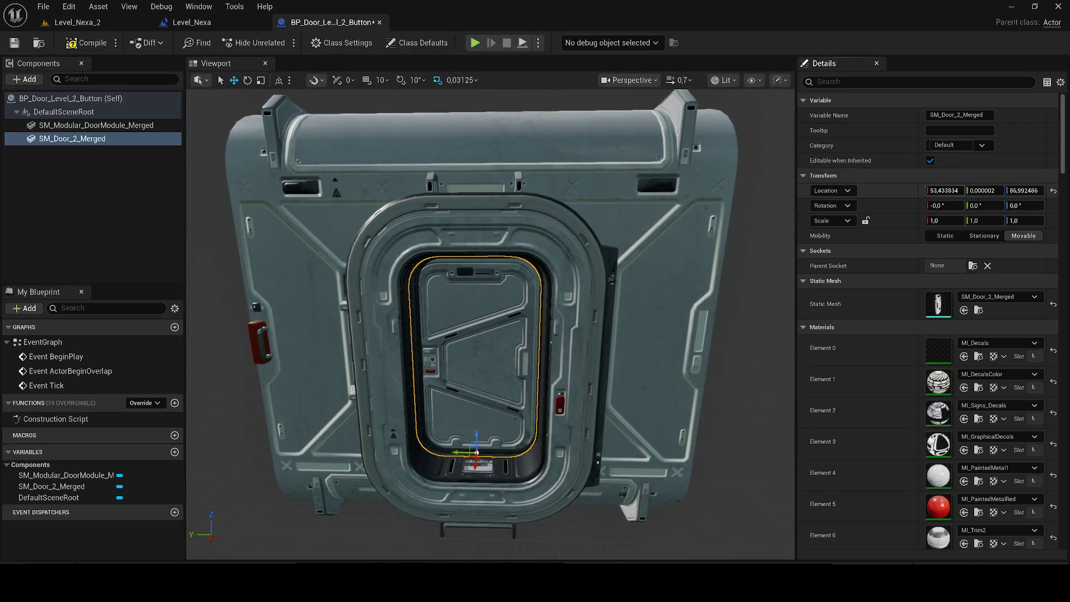
click(951, 190)
text(55)
key(Tab)
text(0)
key(Tab)
text(90)
key(Return)
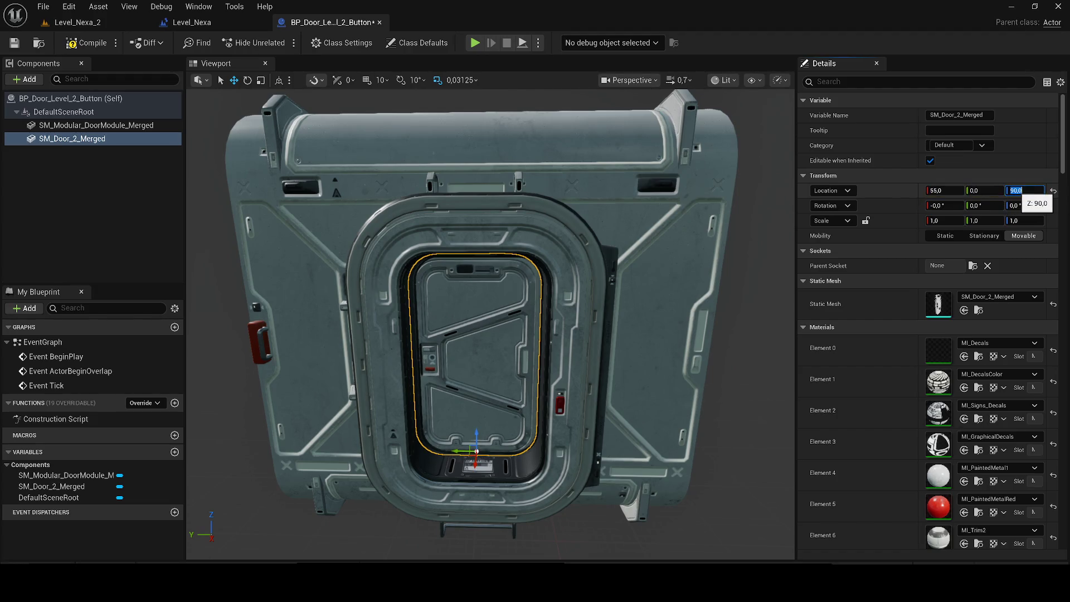
Compile the Blueprint, go back to Level_Nexa_2, and browse the Content folder
click(84, 45)
click(78, 22)
key(ctrl+b)
click(329, 427)
click(479, 364)
click(852, 216)
key(ctrl+space)
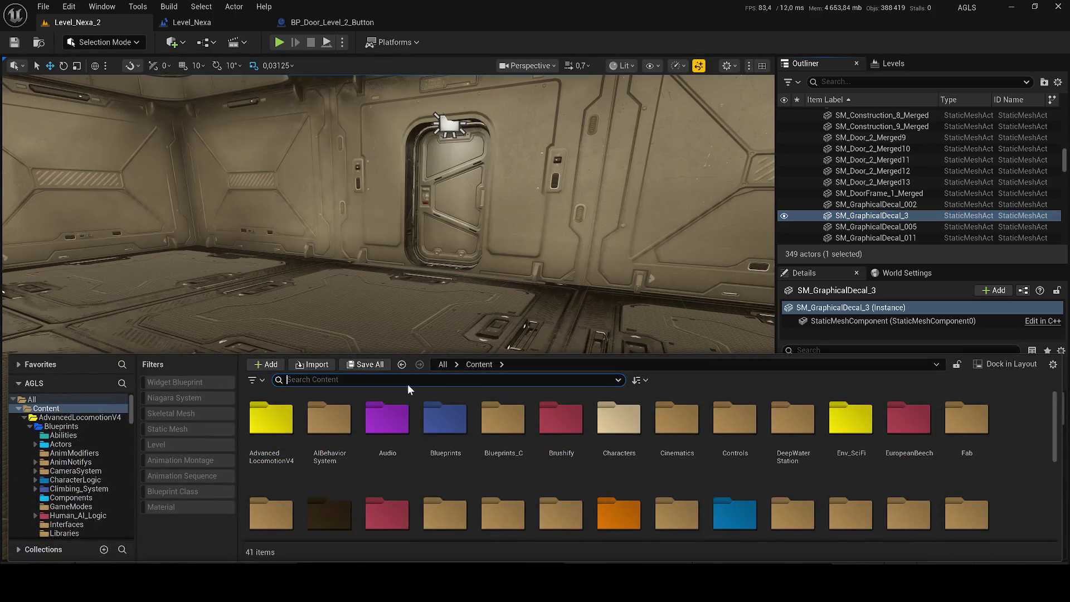
Search 'door level' and drag BP_Door_Level_2_Button from its Level_2 folder into the room
text(door level)
click(471, 505)
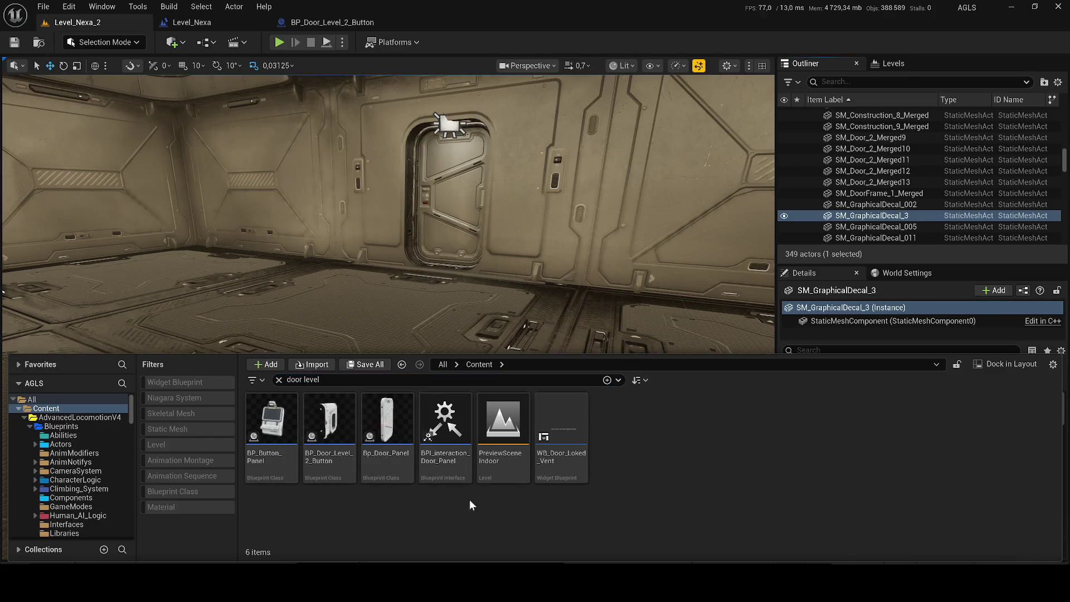
right_click(340, 437)
click(397, 266)
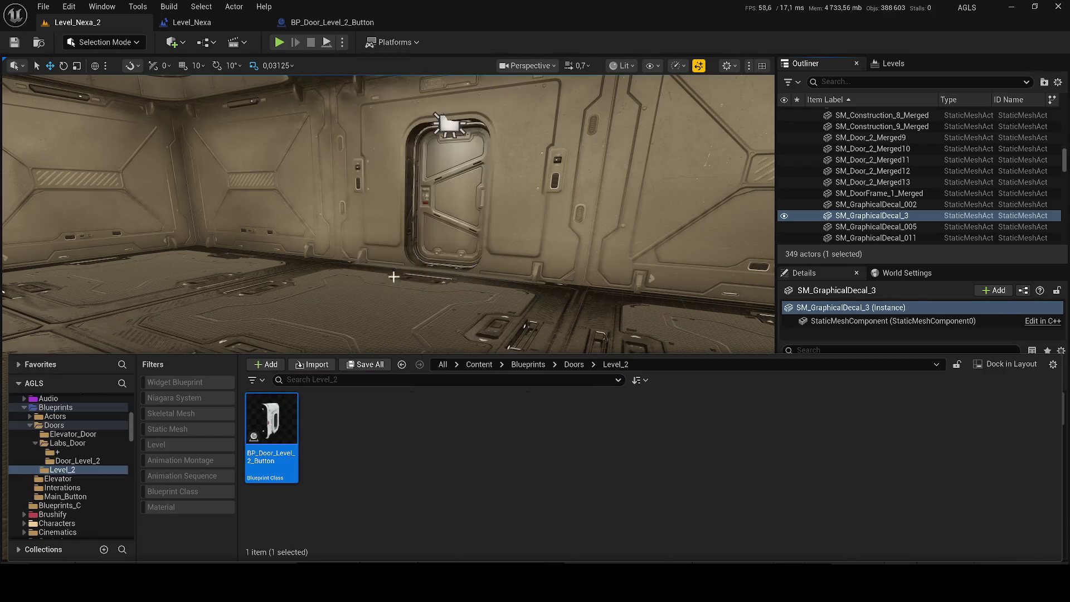
mouse_move(271, 429)
mouse_down()
mouse_move(323, 291)
mouse_move(334, 359)
mouse_move(347, 357)
mouse_up()
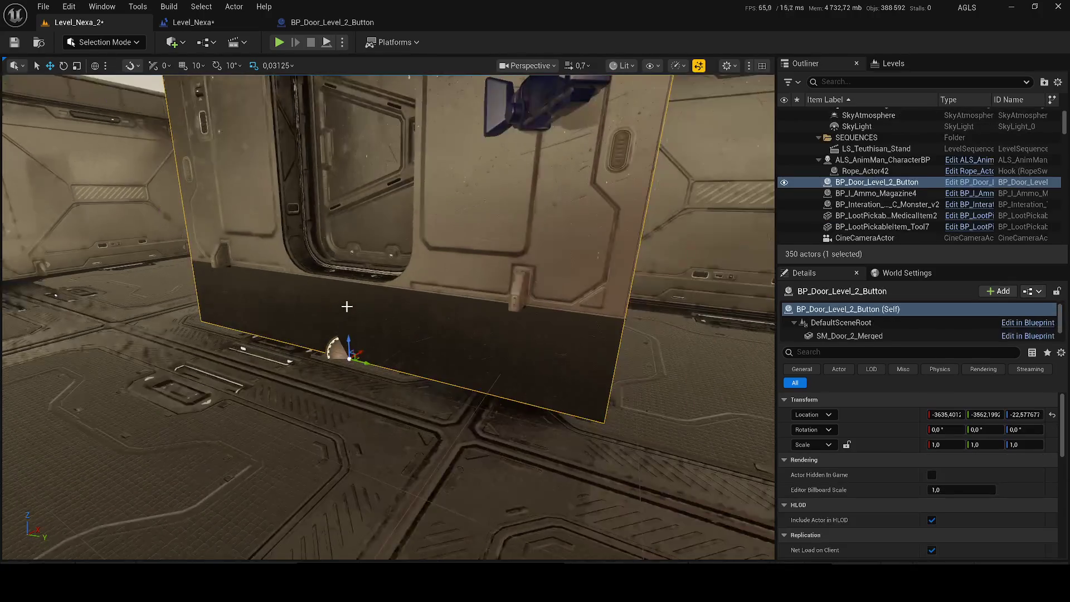
scroll(347, 307, up, 3)
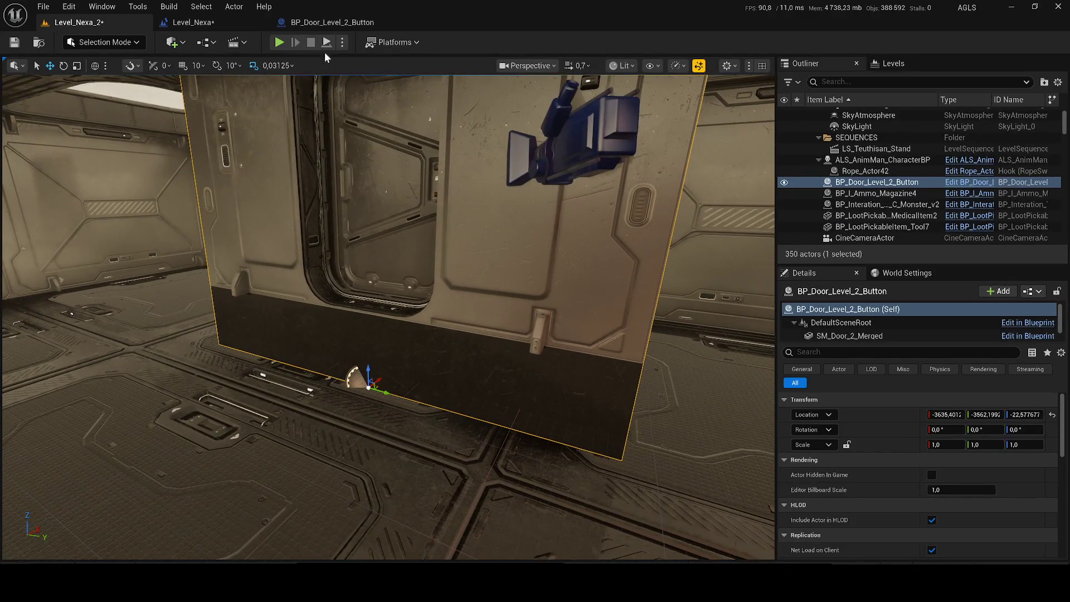
Lower the placed door Blueprint and move it into the wall opening
click(318, 20)
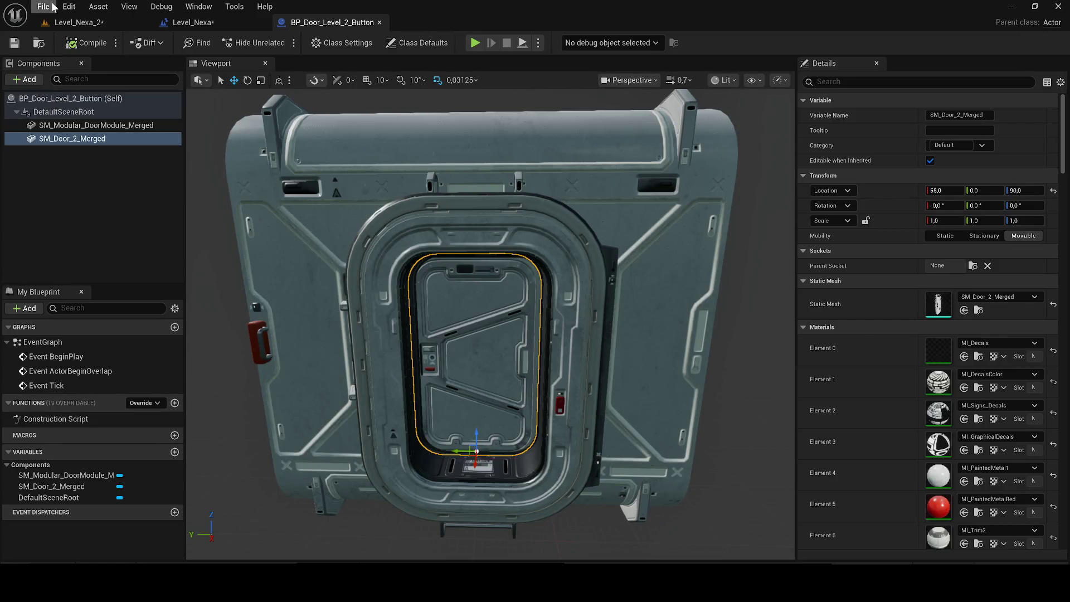
click(78, 22)
mouse_move(377, 385)
mouse_down()
mouse_move(397, 445)
mouse_move(399, 431)
mouse_move(379, 454)
mouse_up()
key(w)
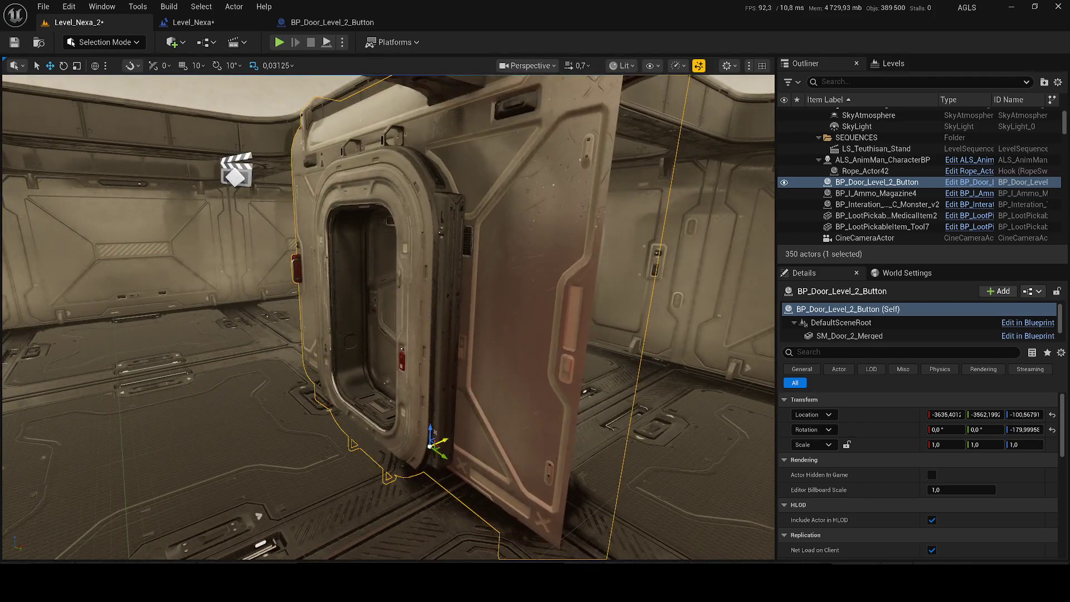
mouse_move(432, 445)
mouse_down()
mouse_move(459, 445)
mouse_move(455, 413)
mouse_up()
key(f)
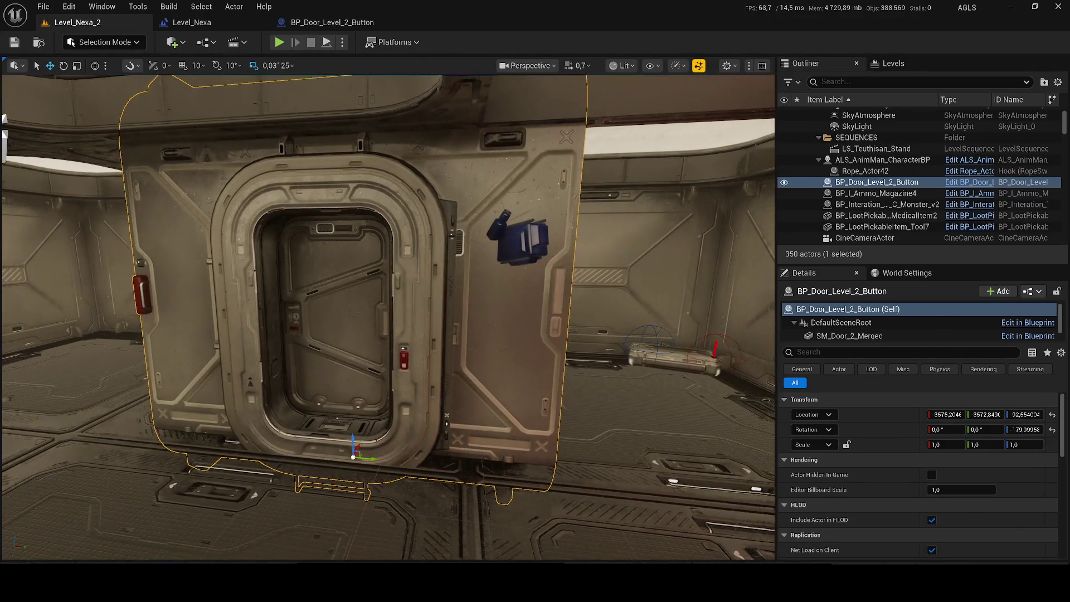
Move the PreviewCamera sideways and down toward the doorway
click(500, 247)
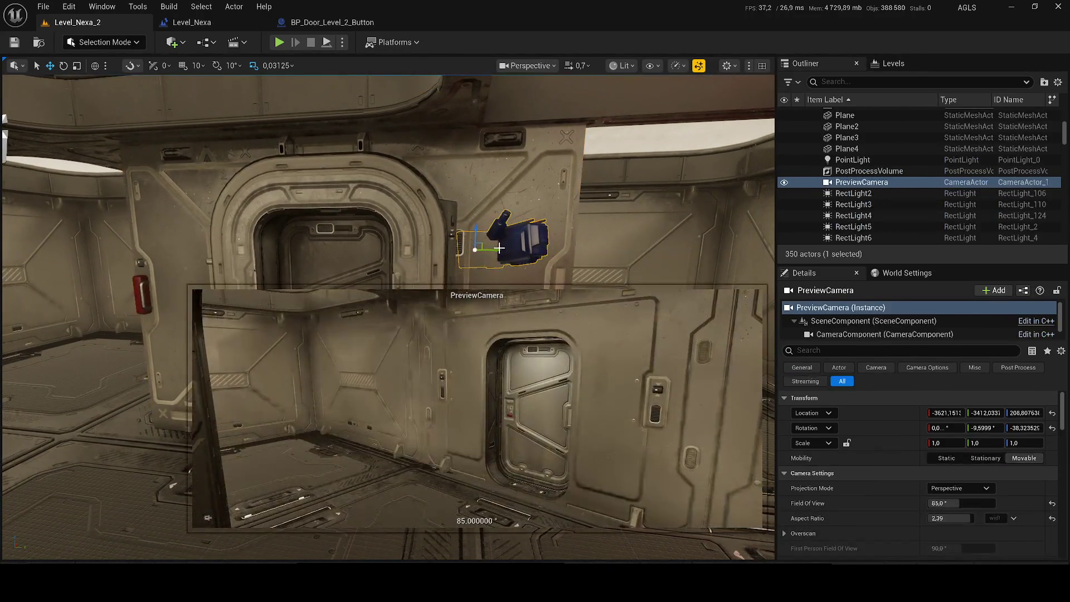
drag(495, 248, 681, 266)
scroll(681, 266, down, 5)
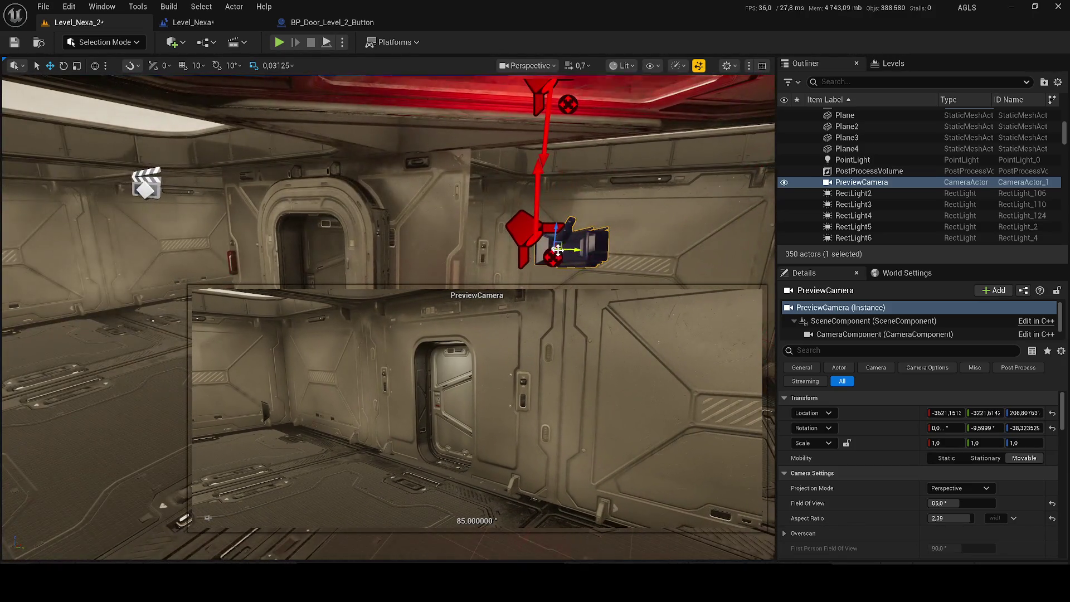
mouse_move(565, 248)
mouse_down()
mouse_move(442, 250)
mouse_move(402, 266)
mouse_move(428, 257)
mouse_up()
click(444, 249)
Save the level and go back to the BP_Door_Level_2_Button blueprint editor
key(f)
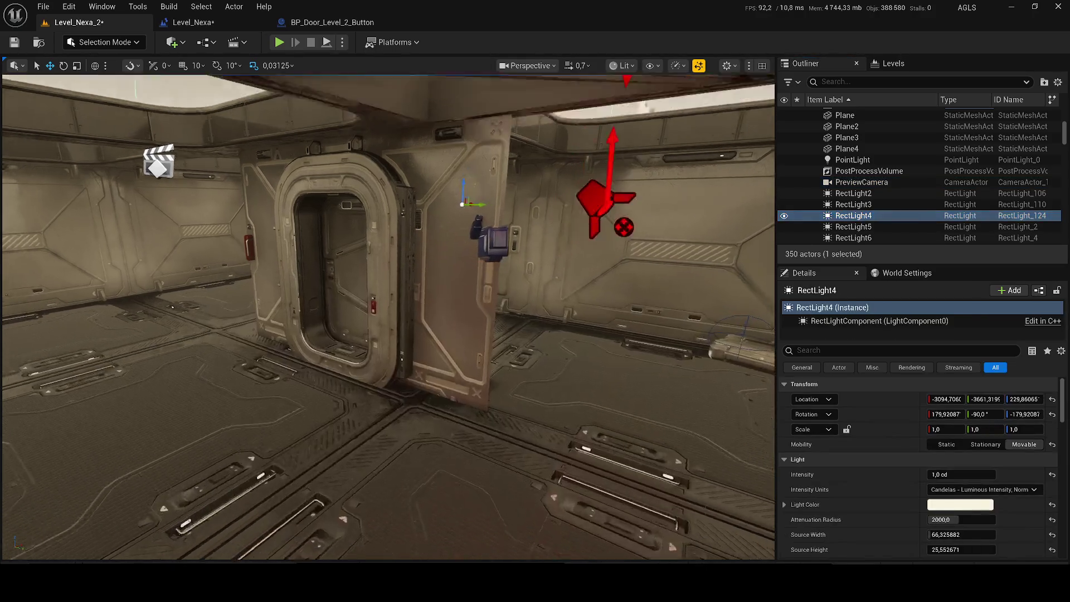
key(ctrl+s)
scroll(303, 303, up, 5)
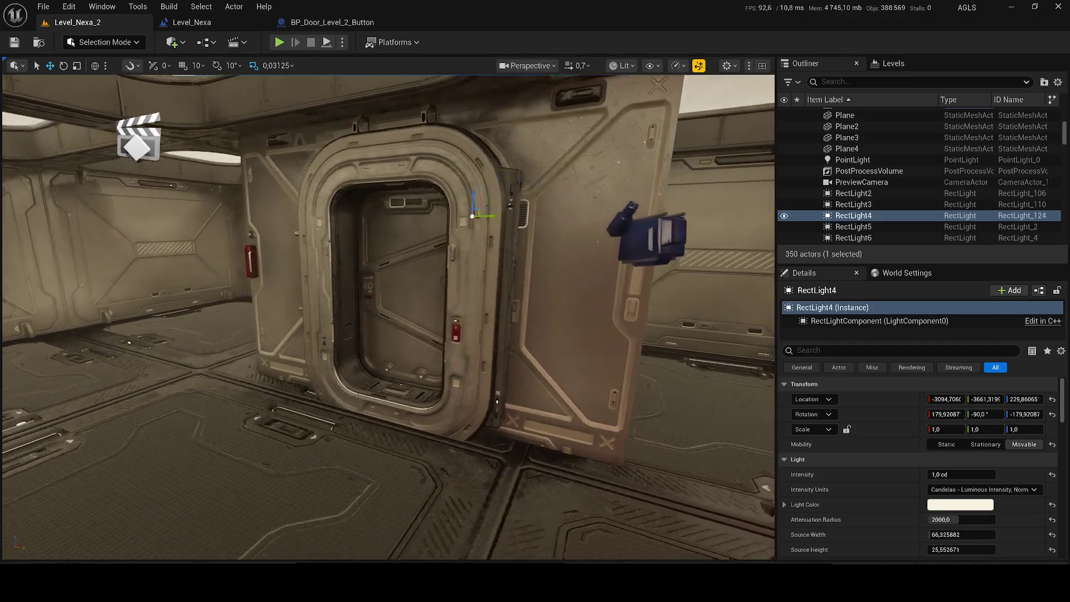
scroll(334, 303, up, 5)
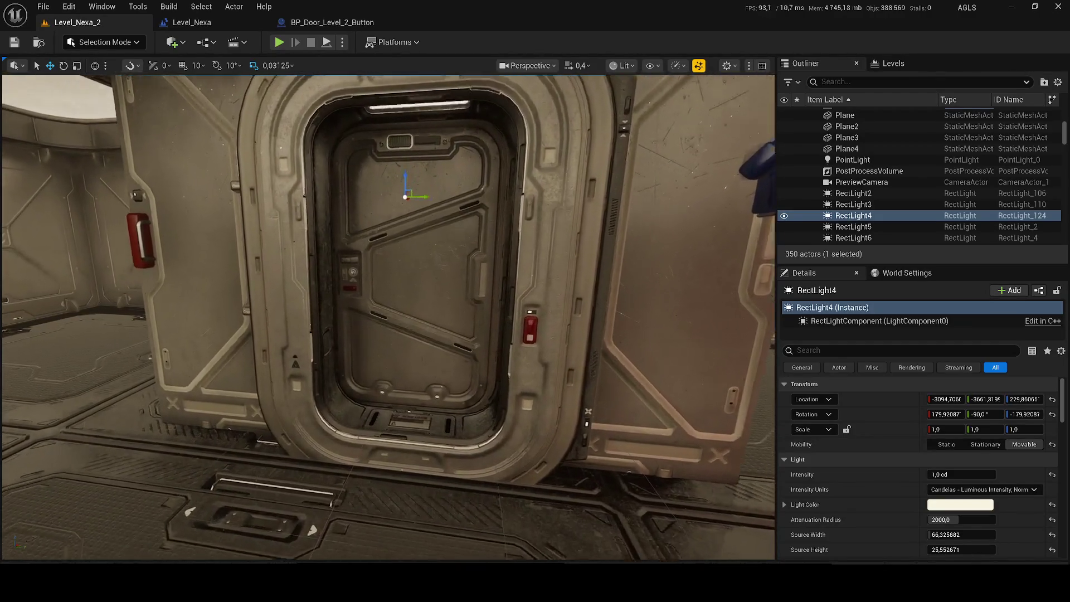
key(d)
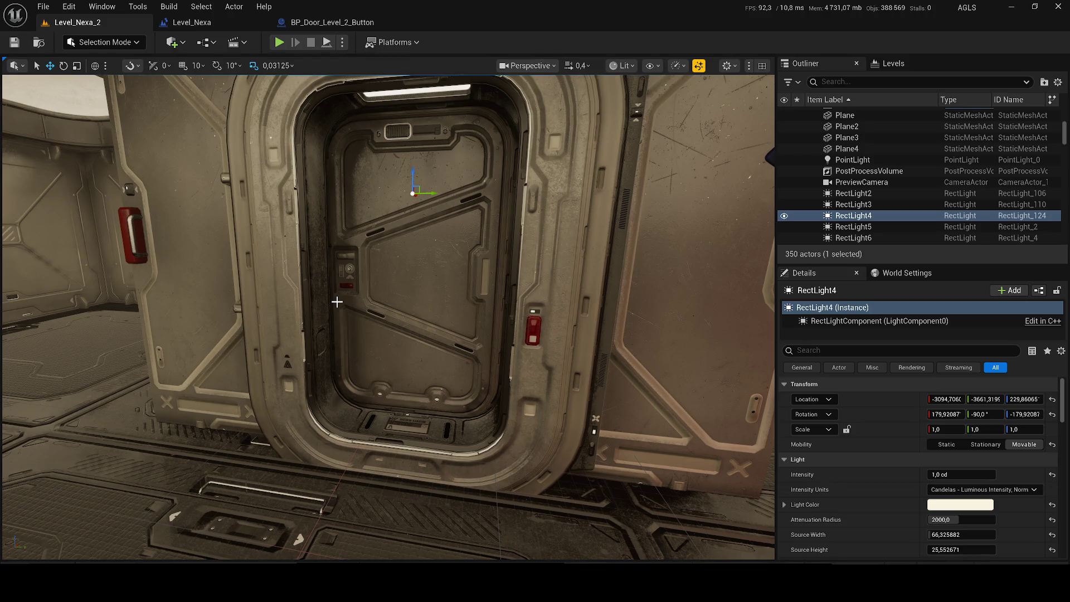
click(315, 25)
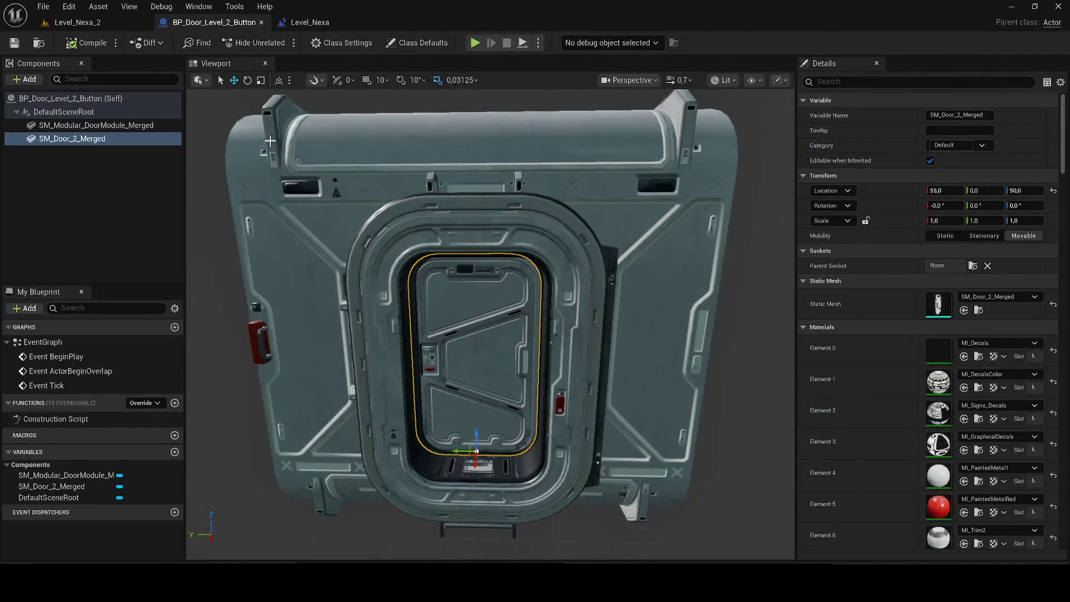
Open the event graph and delete the ActorBeginOverlap and Tick event nodes
click(128, 216)
double_click(67, 356)
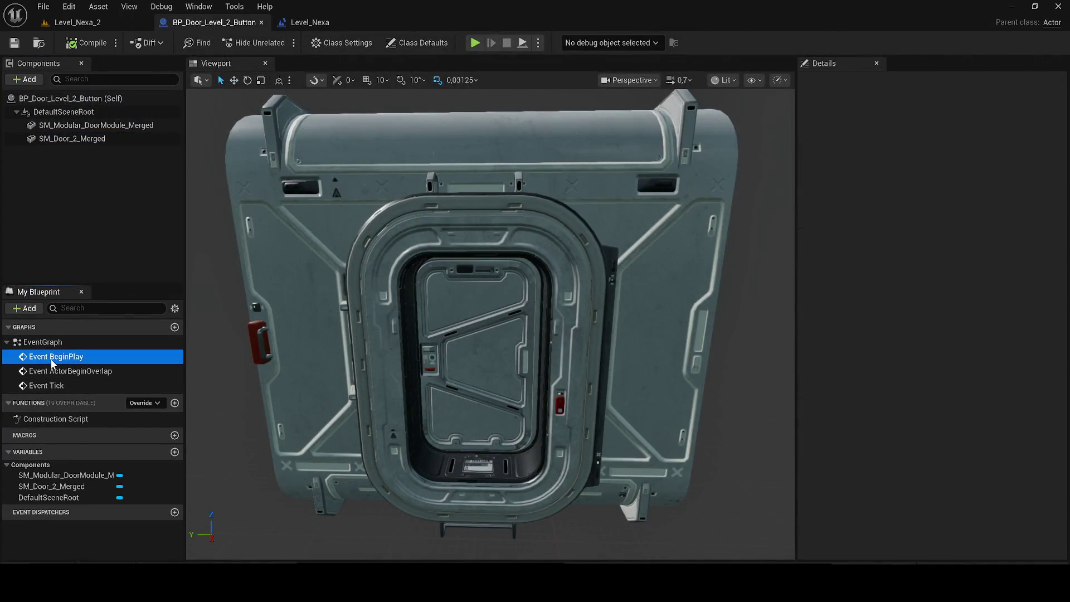
mouse_move(36, 412)
mouse_down()
mouse_move(279, 223)
mouse_move(342, 78)
mouse_up()
drag(396, 277, 560, 490)
key(Delete)
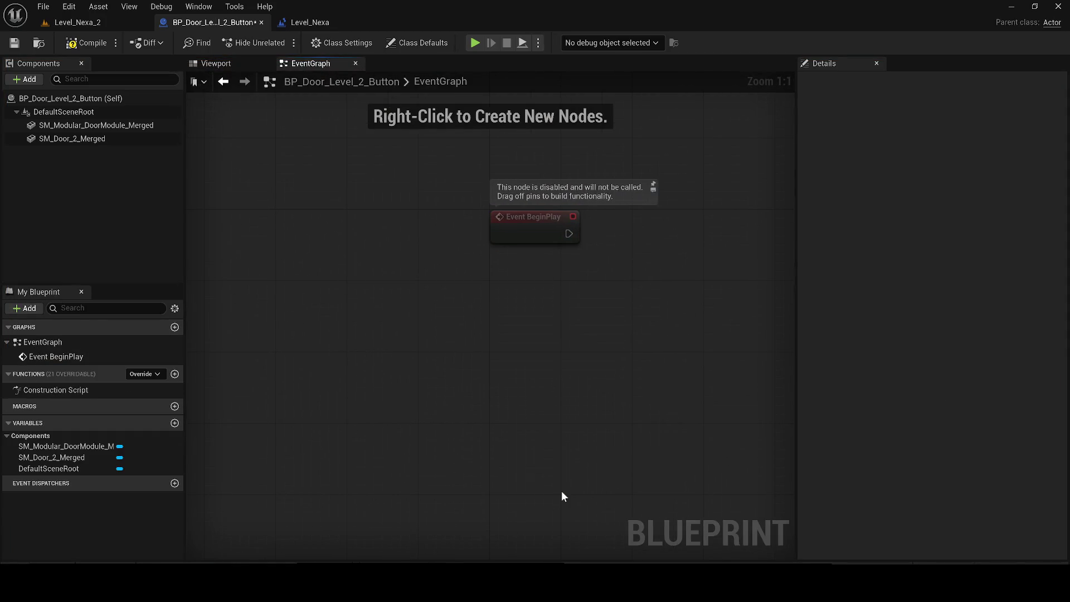
Add a custom event named OpenDoor below BeginPlay
right_click(517, 380)
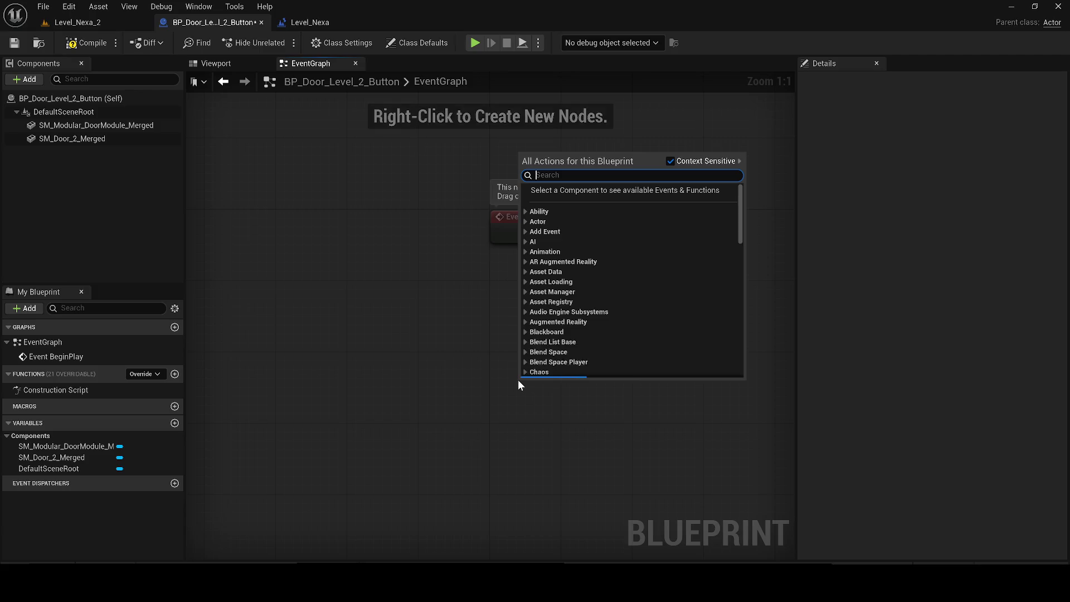
click(471, 289)
text(OpenDF)
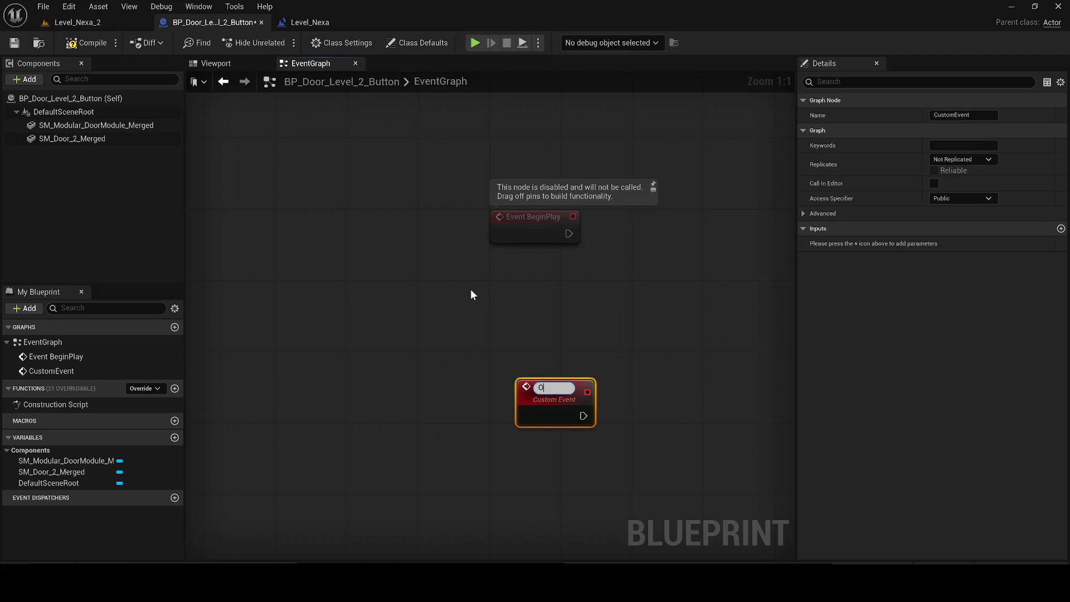
key(BackSpace)
text(oor)
key(Return)
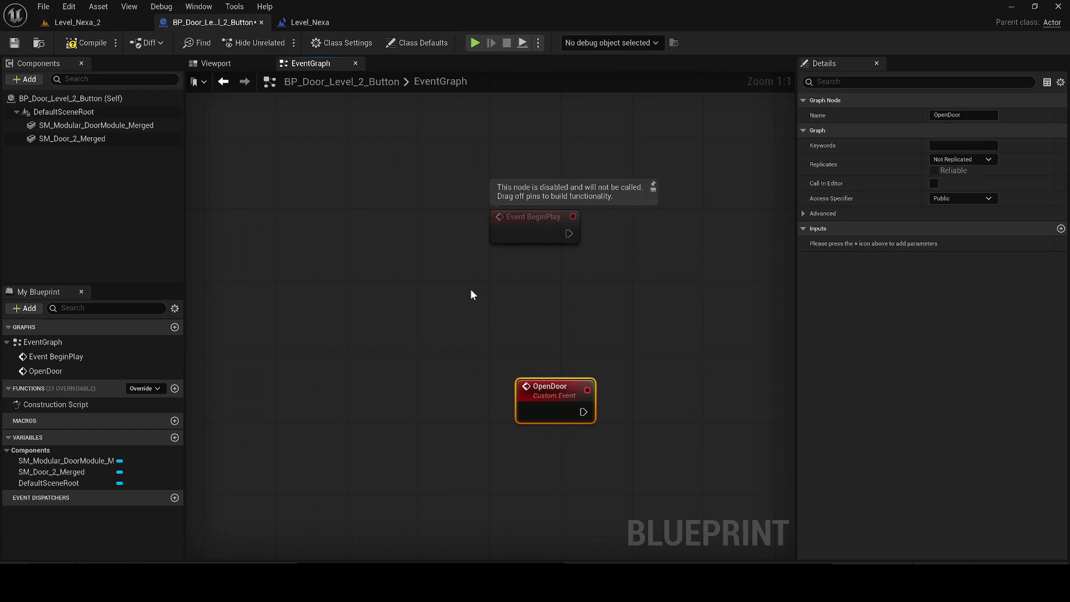
drag(532, 385, 496, 358)
Wire a new timeline named Open to the OpenDoor event
mouse_move(565, 374)
mouse_down()
mouse_move(245, 381)
mouse_move(390, 407)
mouse_up()
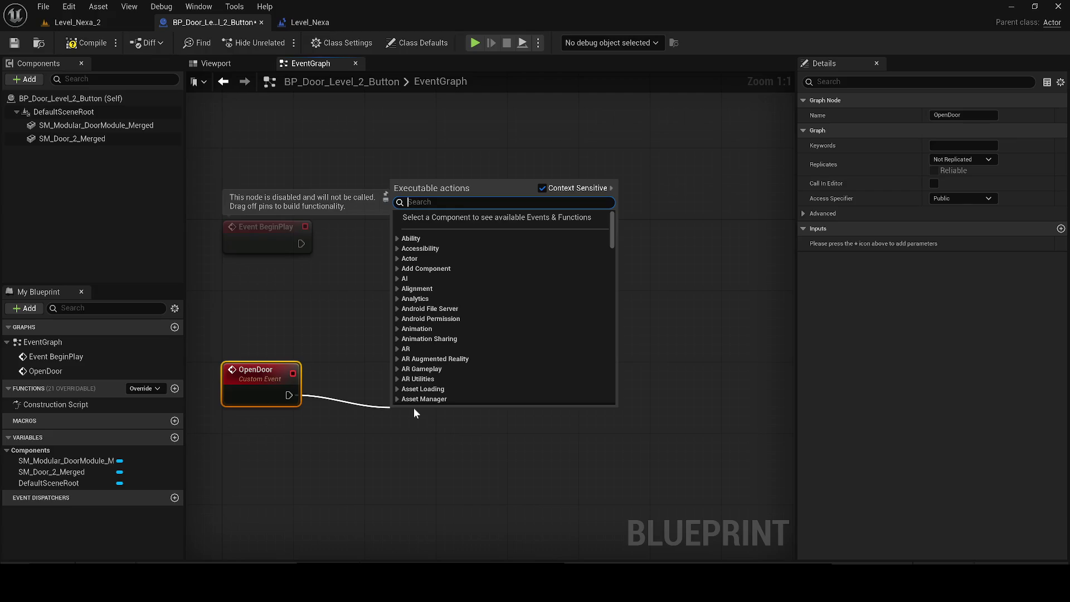
text(tim)
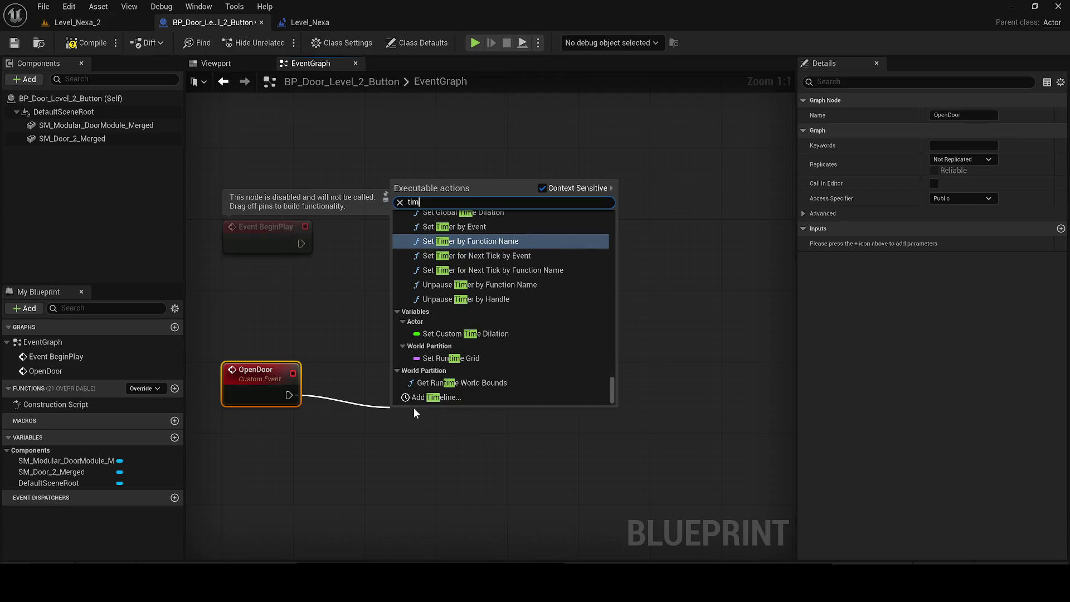
text(eline)
key(Return)
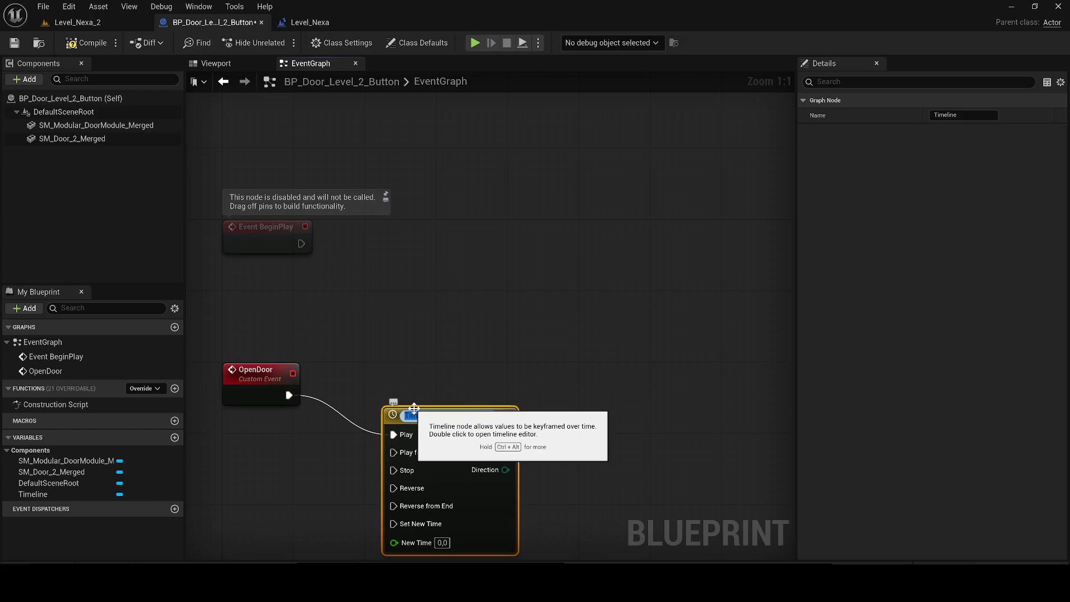
text(Ope)
key(Return)
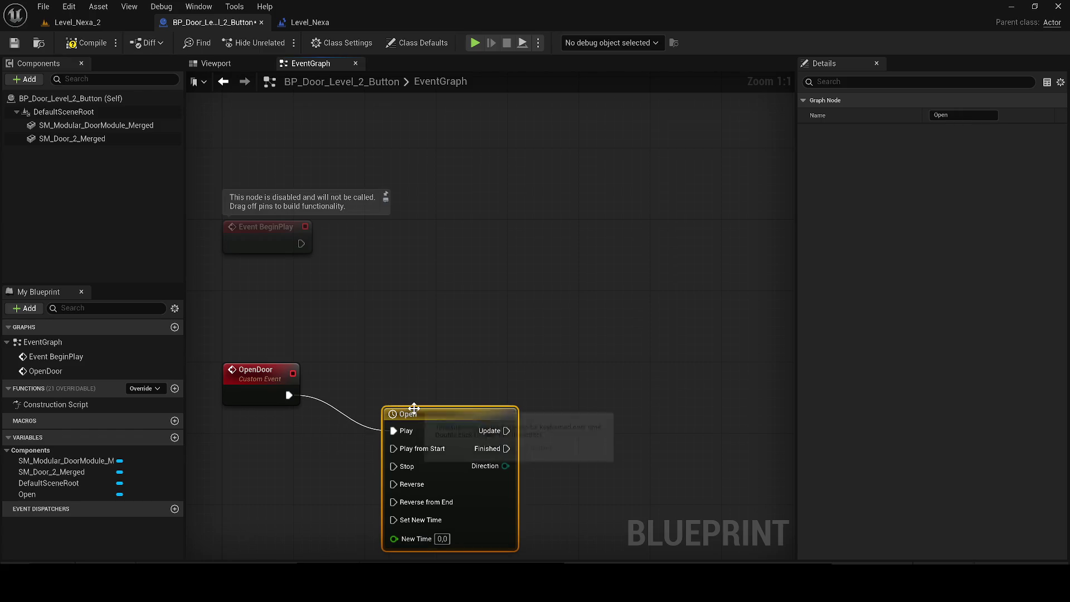
drag(475, 421, 458, 380)
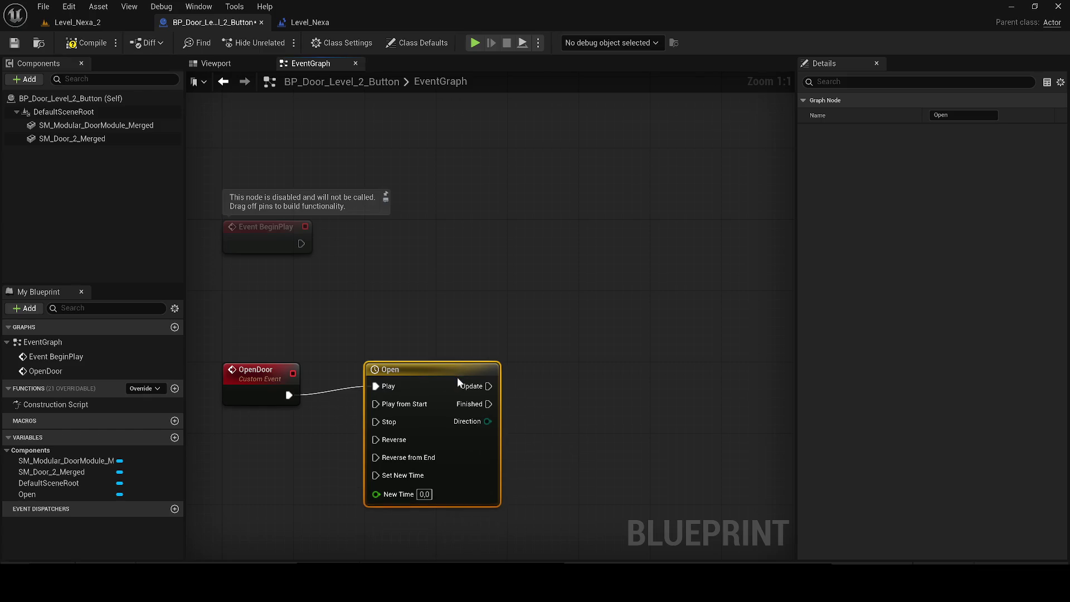
Add a float track named Alpha to the Open timeline and set its length to 1.00
double_click(432, 387)
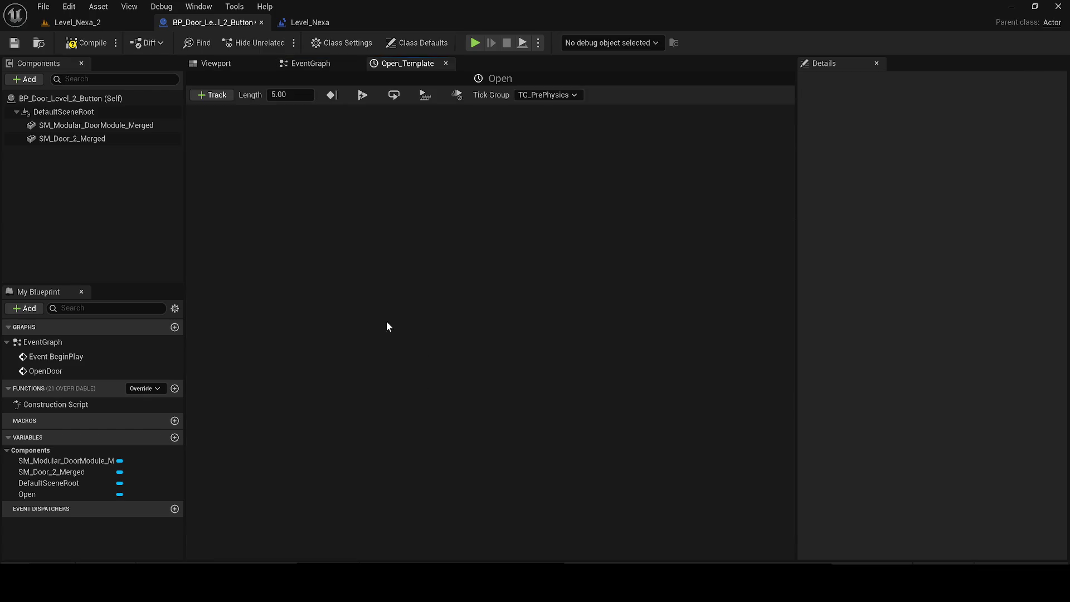
click(213, 95)
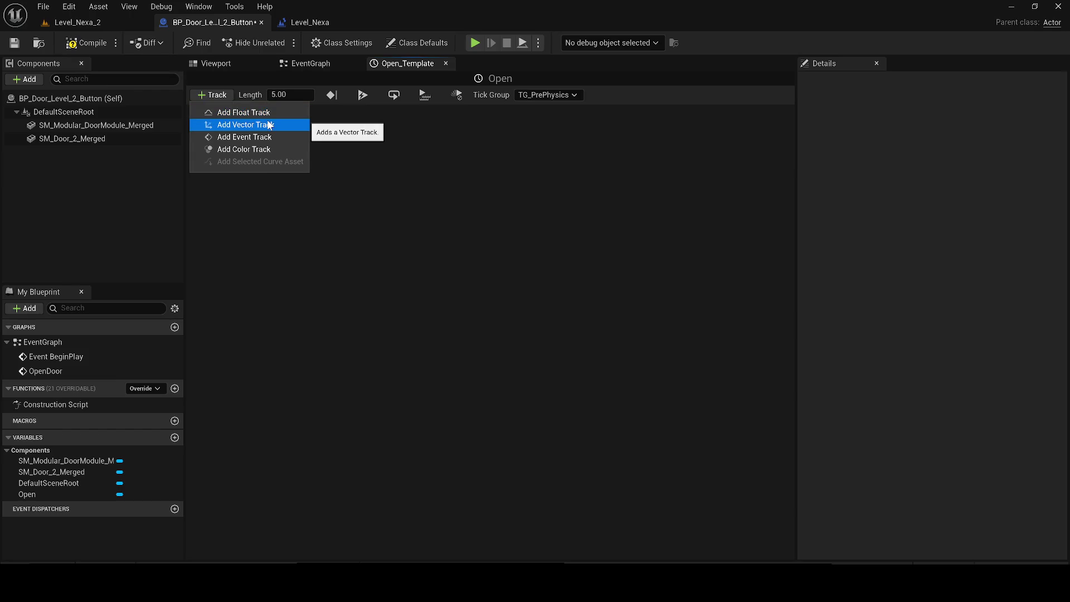
click(245, 112)
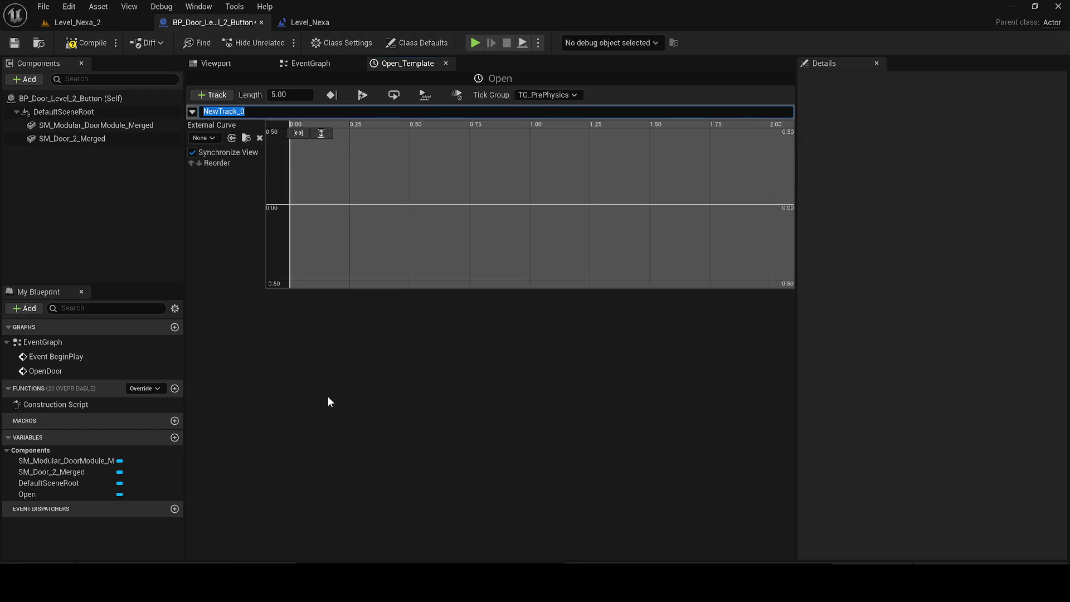
text(Alpha)
key(Return)
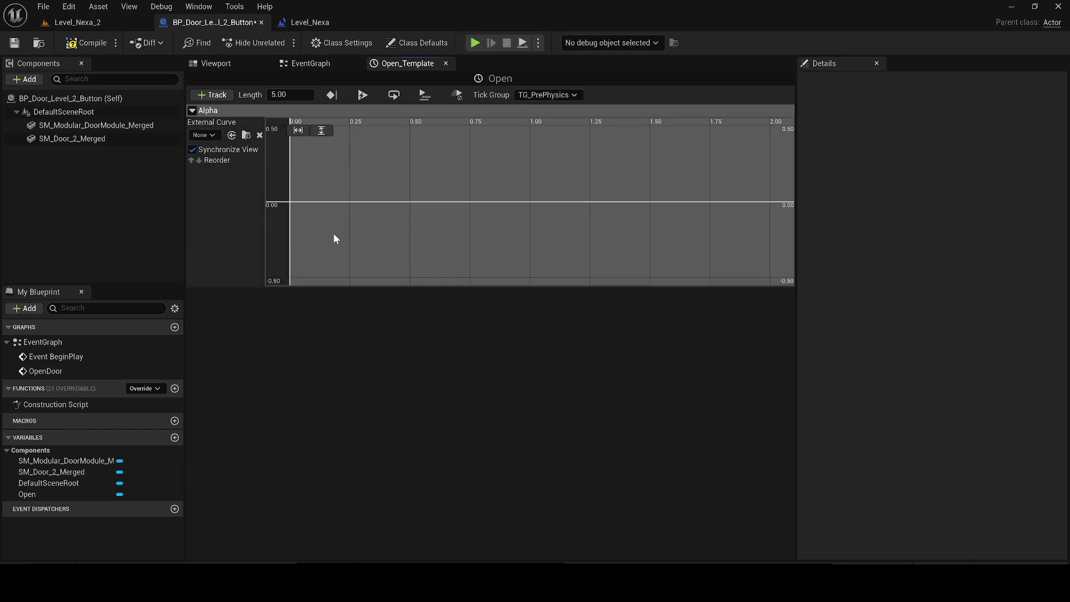
click(290, 98)
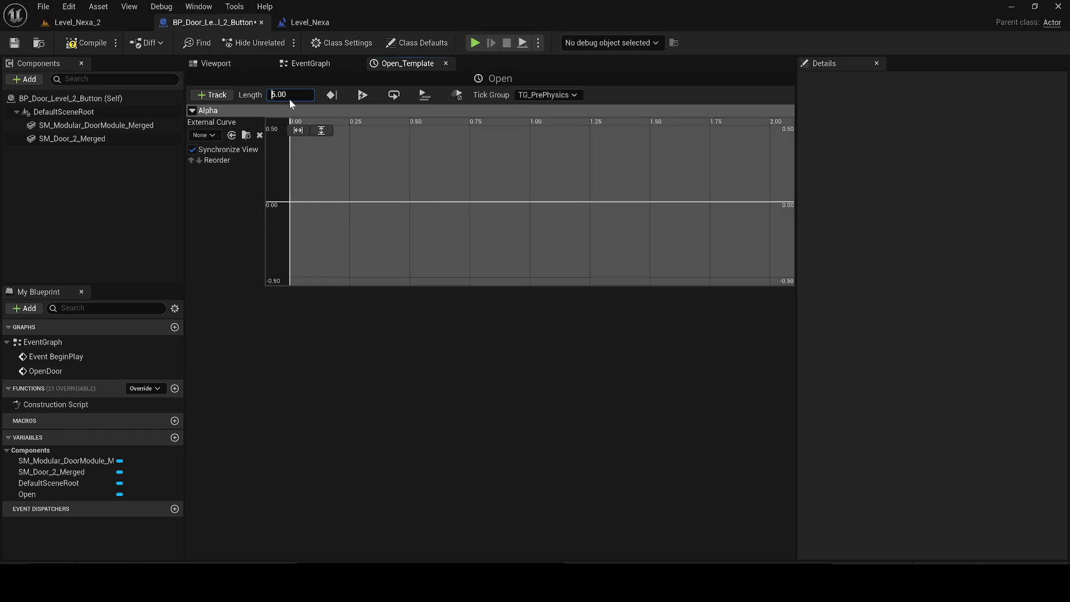
text(0.)
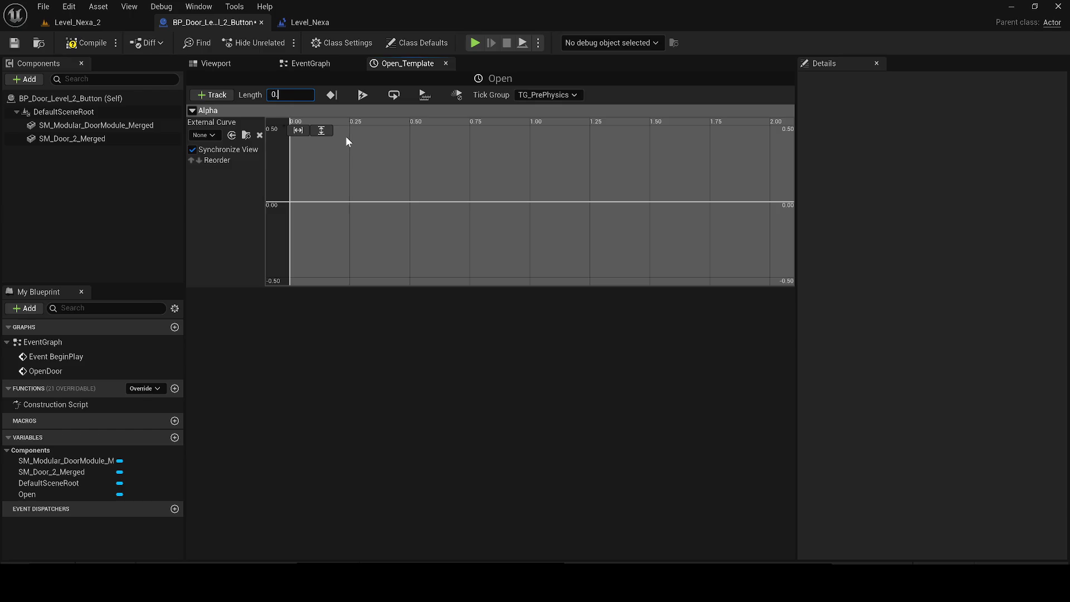
key(BackSpace)
key(BackSpace)
text(1)
key(Return)
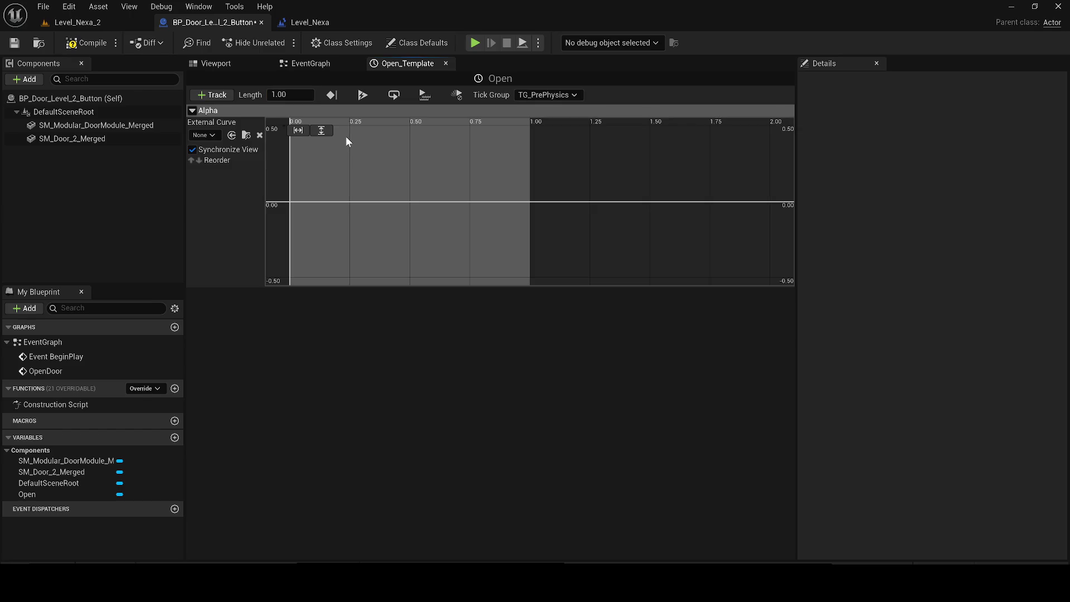
Add the first Alpha key at time 0 with value 0
right_click(352, 163)
click(385, 184)
double_click(375, 130)
text(0)
key(Return)
double_click(444, 130)
text(0)
key(Return)
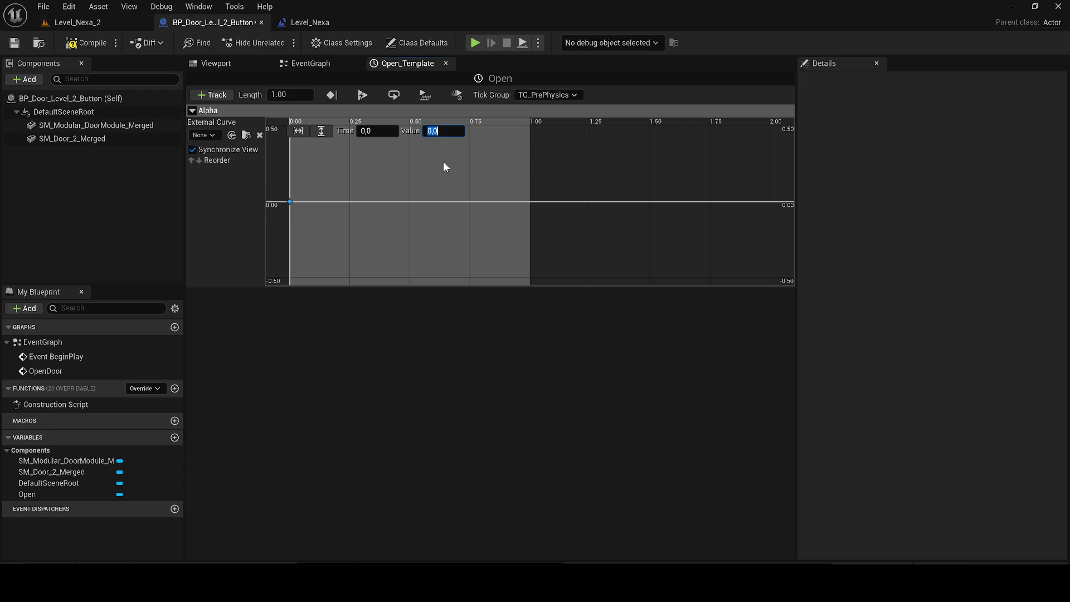
Add a second Alpha key at time 1.0 with value 0.5
right_click(444, 162)
click(474, 187)
double_click(451, 130)
text(0,2)
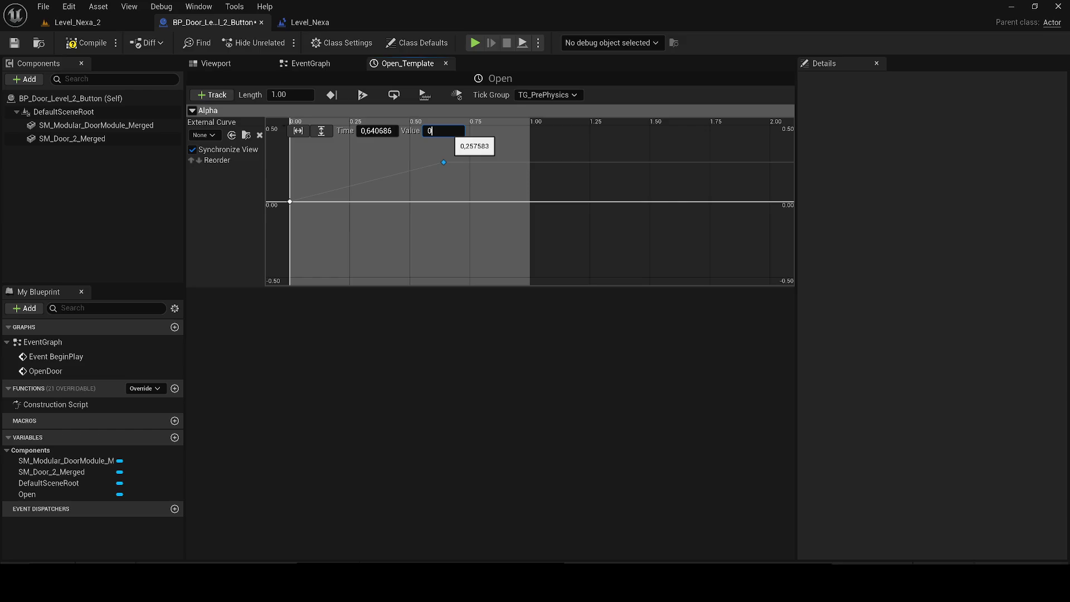
key(Return)
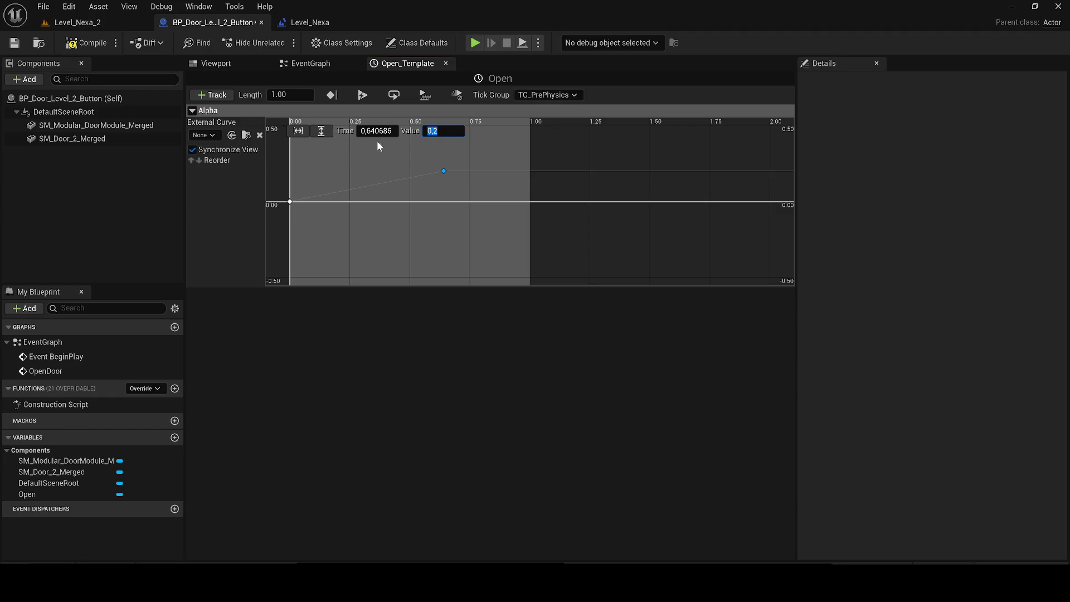
drag(445, 169, 529, 173)
click(383, 131)
text(1,0)
key(Tab)
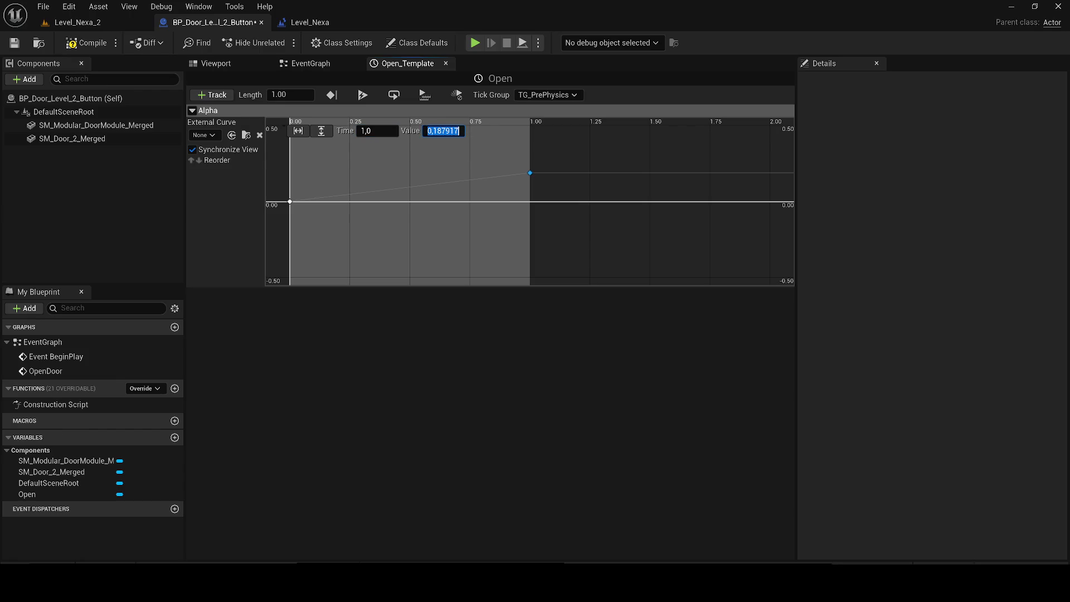
text(0.5)
key(Return)
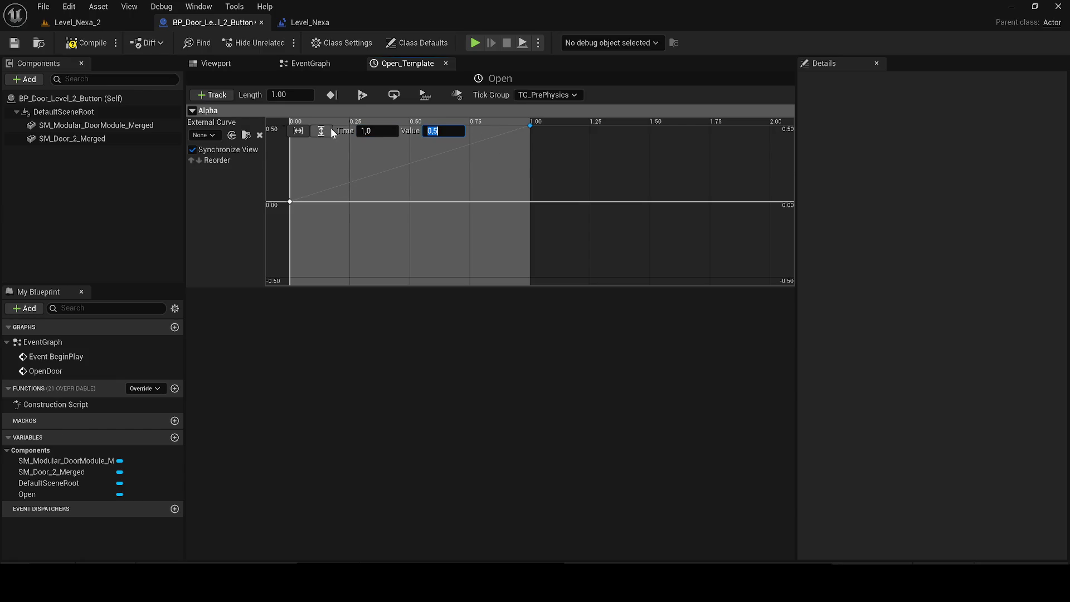
Fit the curve horizontally and vertically, then compile and save the blueprint
click(322, 130)
click(299, 130)
click(86, 43)
click(14, 43)
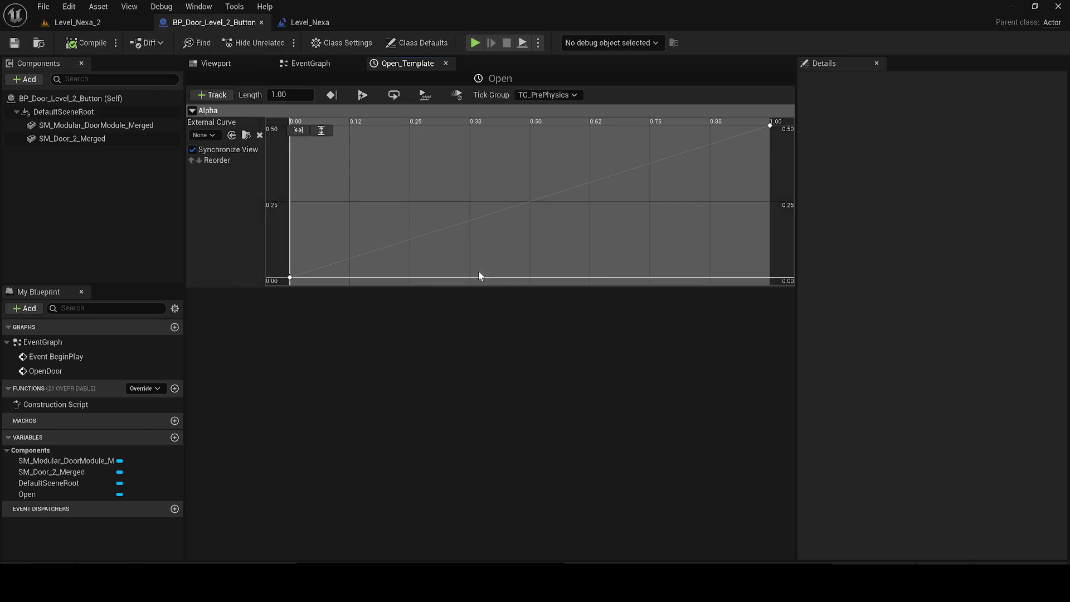
click(307, 63)
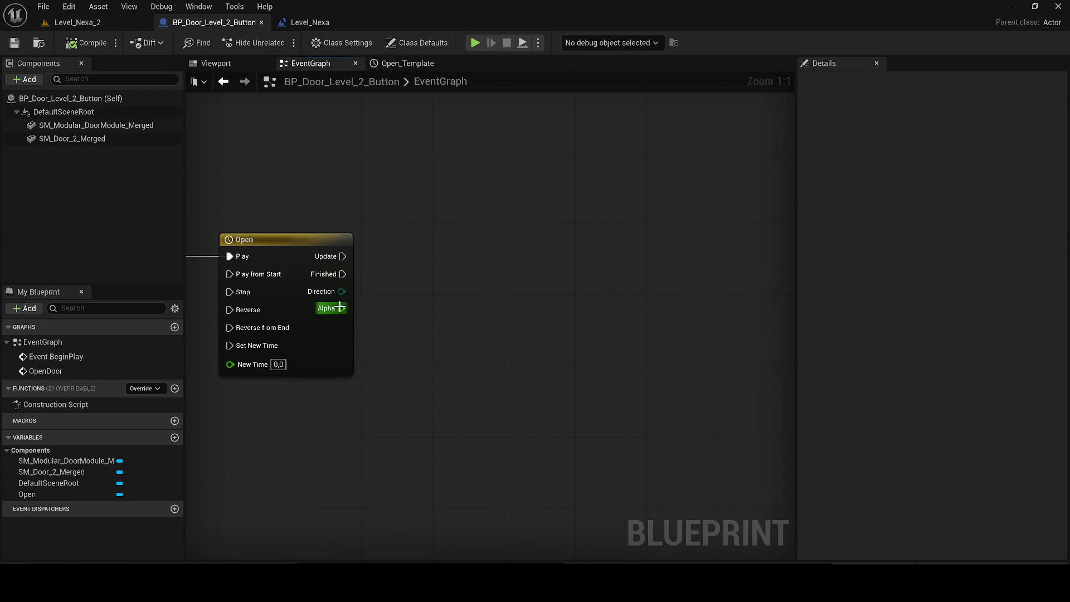
Create a Lerp node fed by the Open timeline's Alpha output
drag(341, 309, 433, 400)
text(lerp)
key(Return)
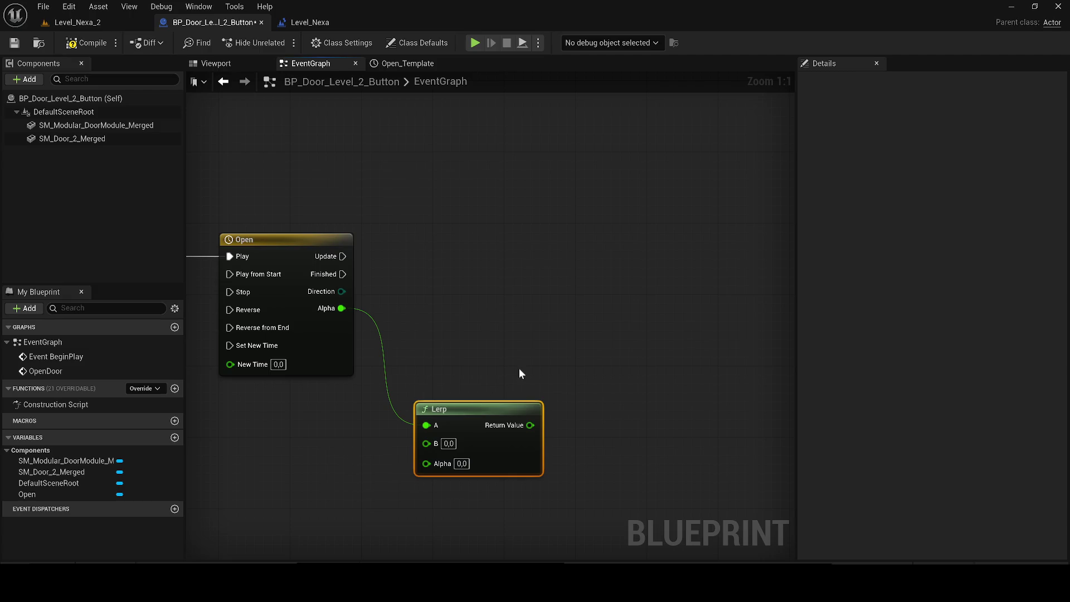
drag(499, 312, 450, 321)
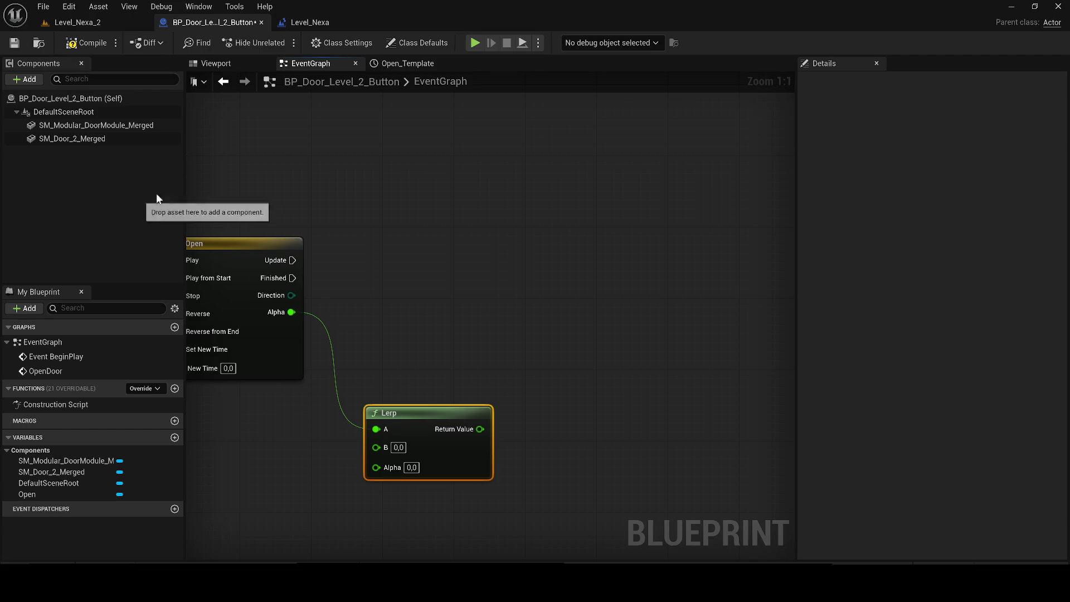
Place a SM_Door_2_Merged reference in the graph, deleting a mistakenly added node
click(216, 63)
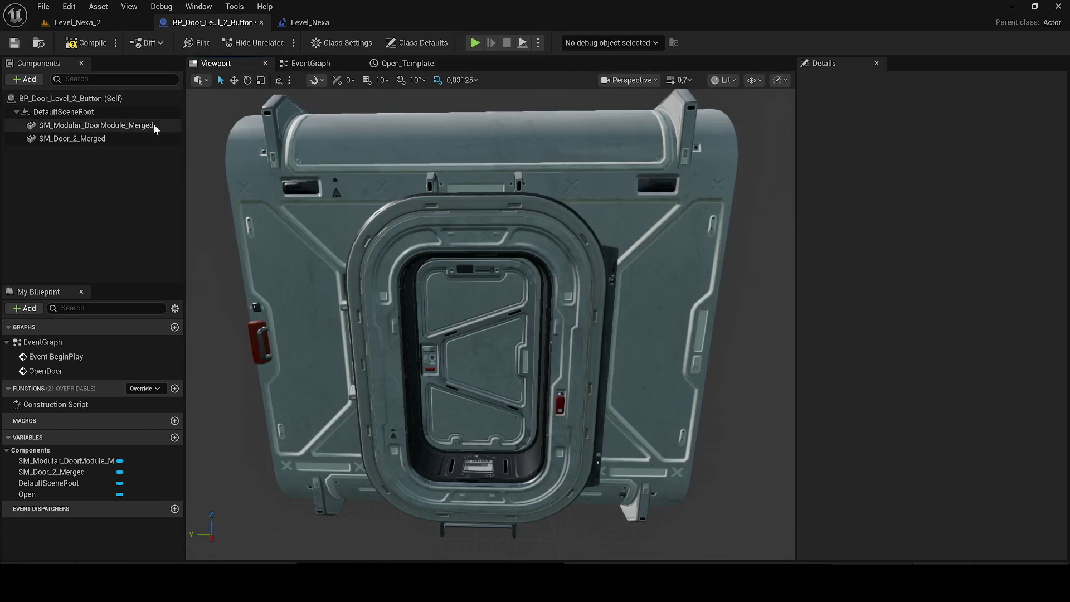
click(128, 137)
click(304, 63)
mouse_move(114, 136)
mouse_down()
mouse_move(444, 232)
mouse_move(533, 229)
mouse_move(582, 212)
mouse_up()
text(sser)
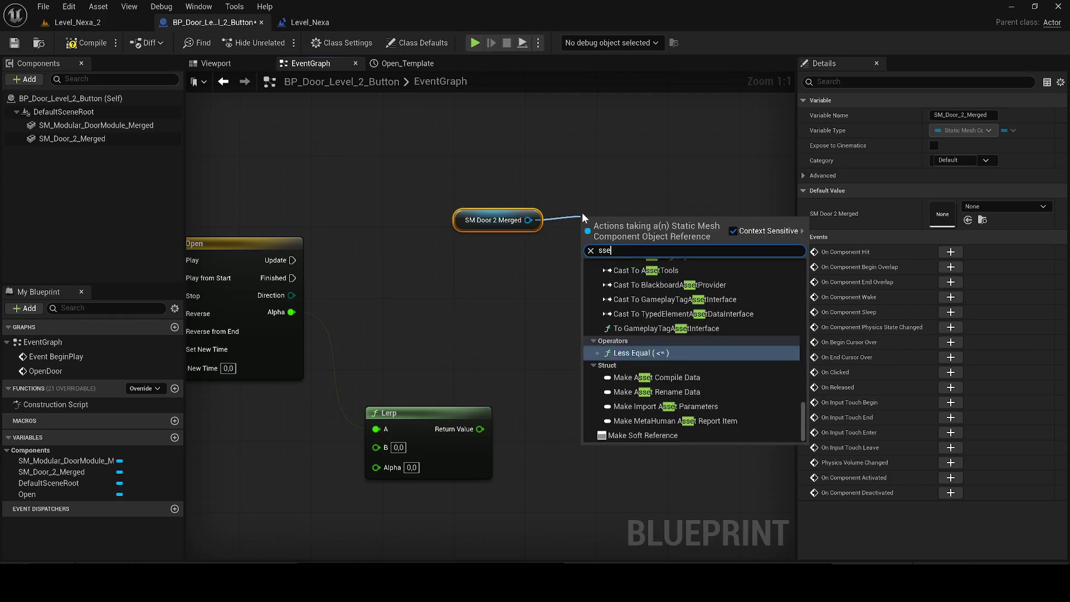
key(BackSpace)
key(BackSpace)
key(BackSpace)
text(et )
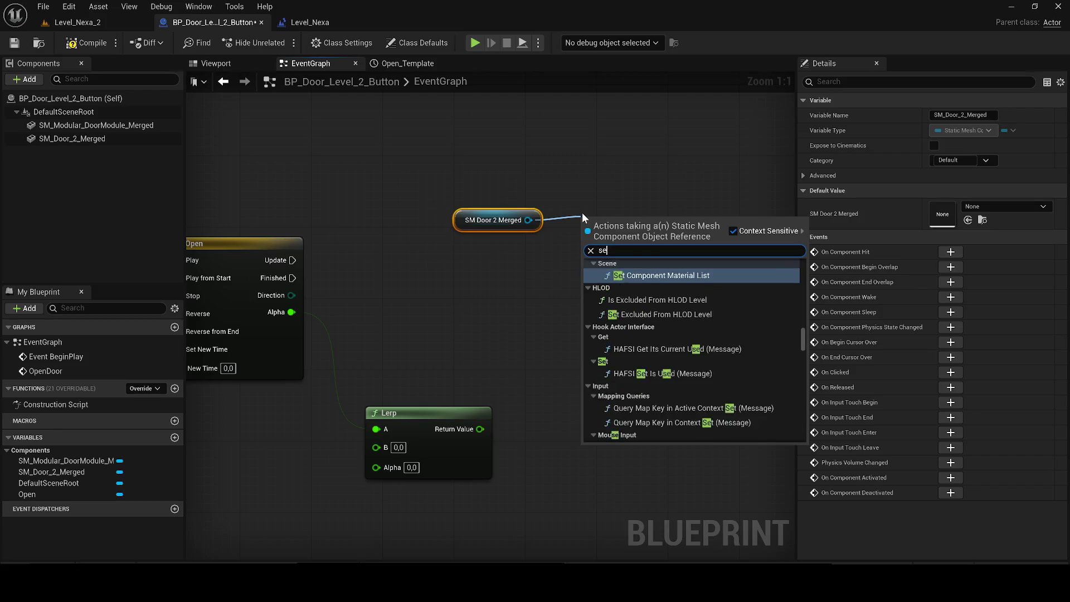
text(rela)
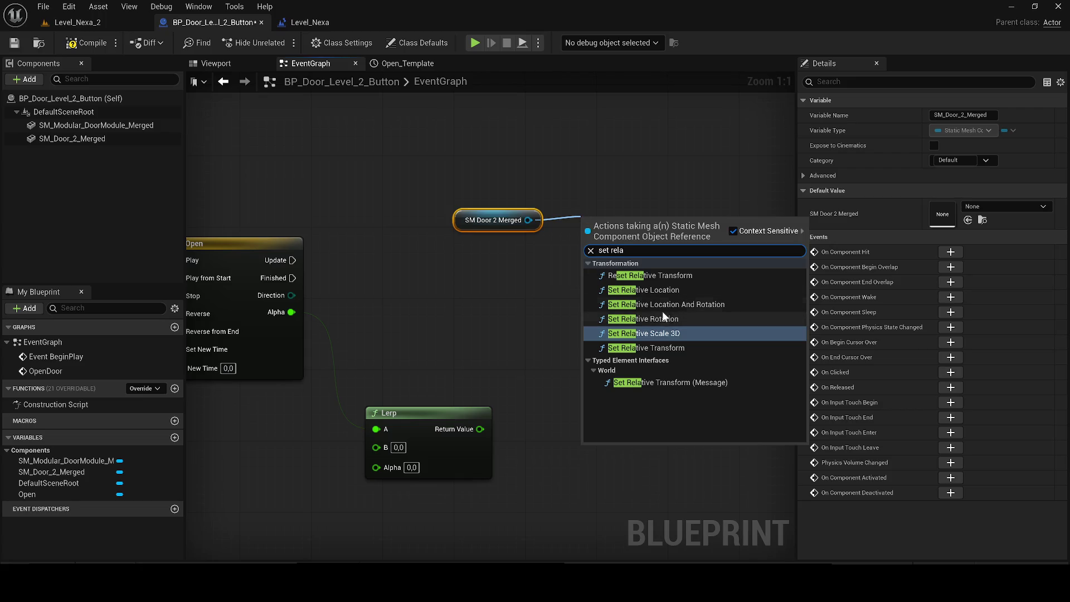
click(639, 300)
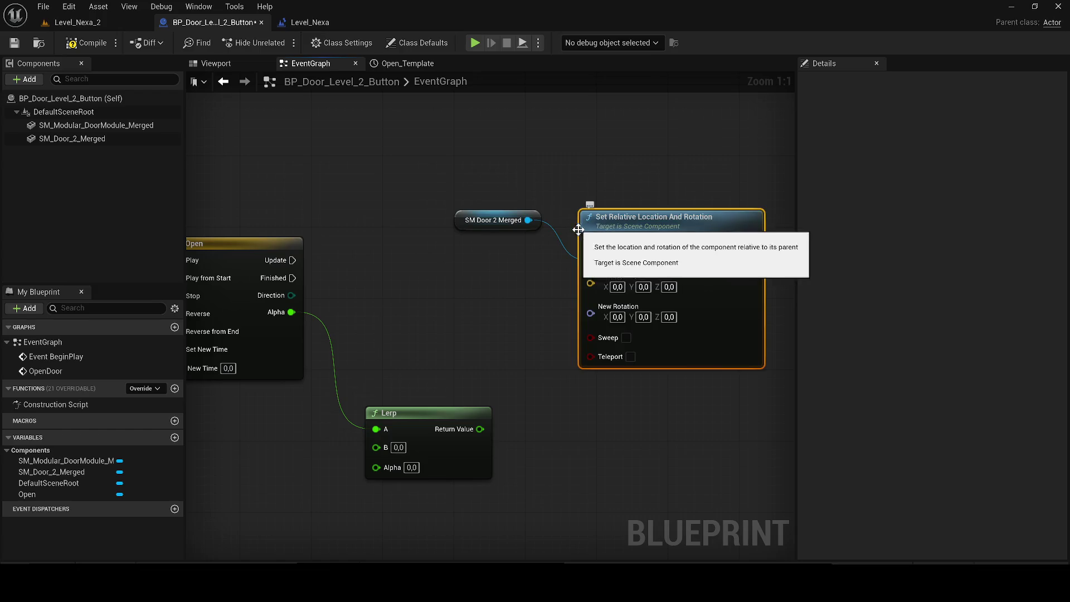
key(Delete)
Create a Set Relative Location node from the SM_Door_2_Merged reference
drag(529, 221, 586, 223)
text(set relati)
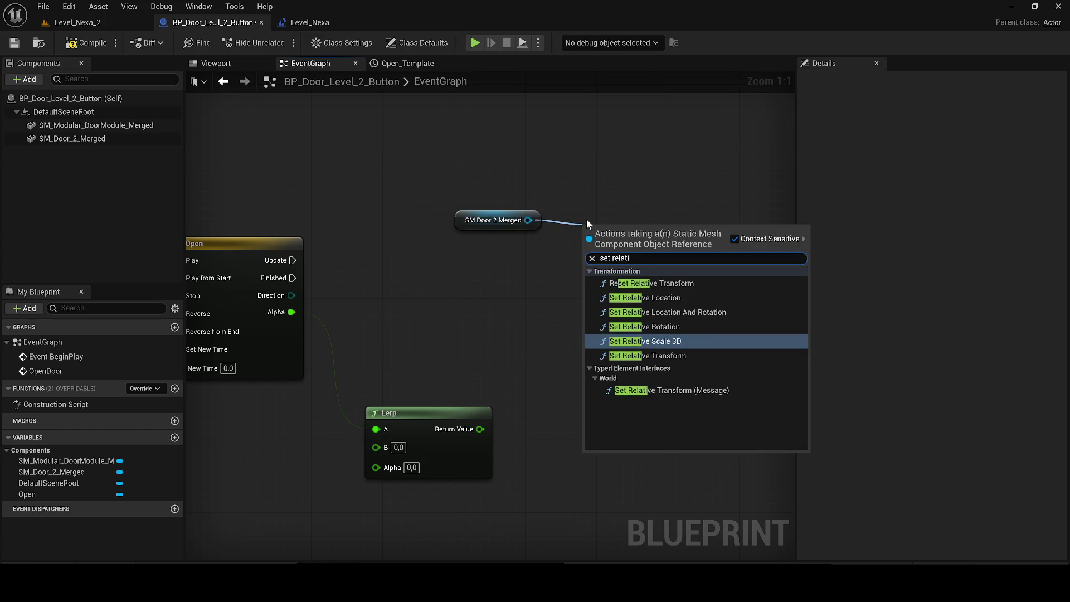
click(661, 285)
key(Delete)
drag(529, 220, 673, 224)
text(set rel)
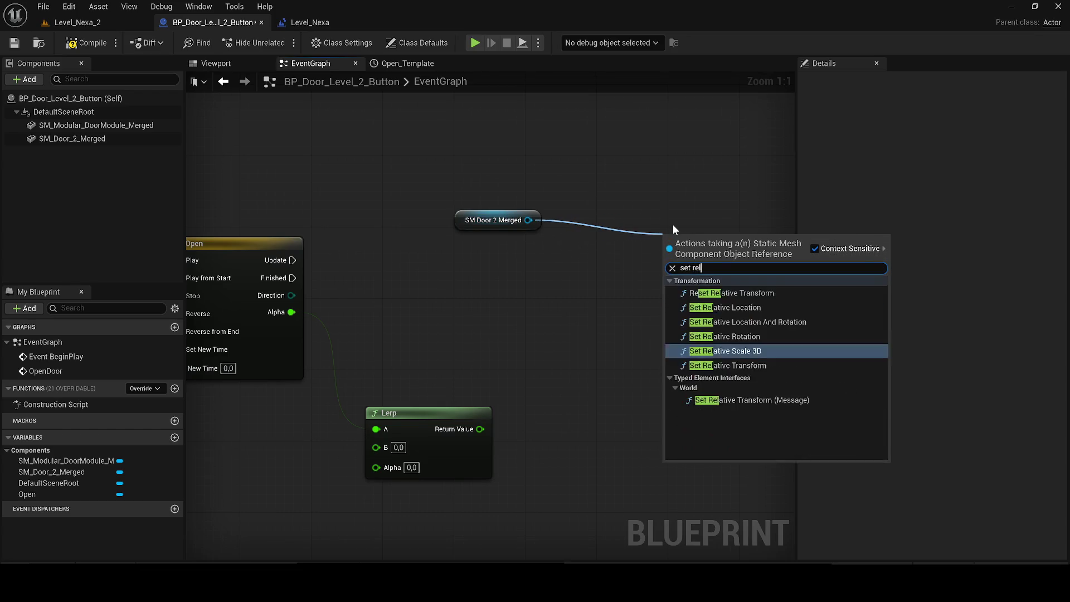
text(ative loc)
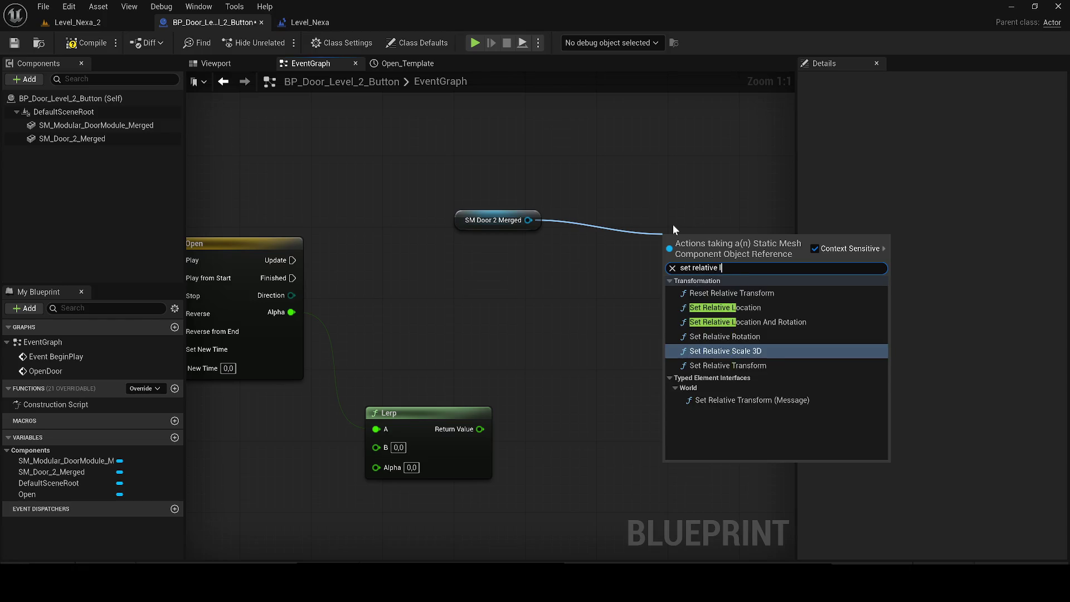
key(Return)
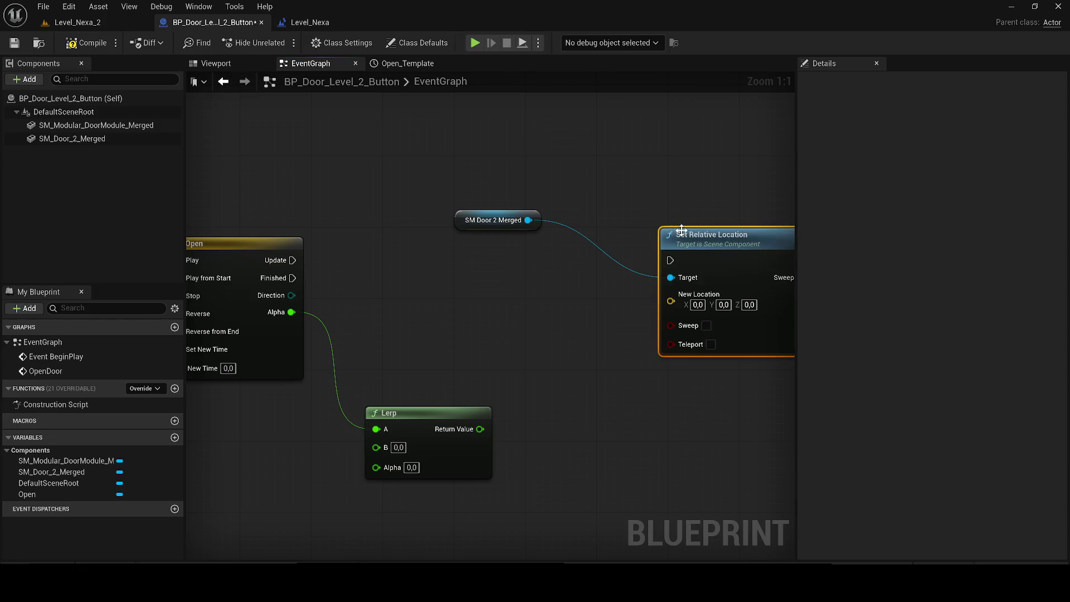
Wire the timeline's Update into Set Relative Location and tidy the node layout
mouse_move(671, 259)
mouse_down()
mouse_move(590, 244)
mouse_move(508, 256)
mouse_move(406, 240)
mouse_move(280, 262)
mouse_move(291, 261)
mouse_up()
drag(492, 236, 455, 361)
drag(694, 260, 631, 256)
click(207, 65)
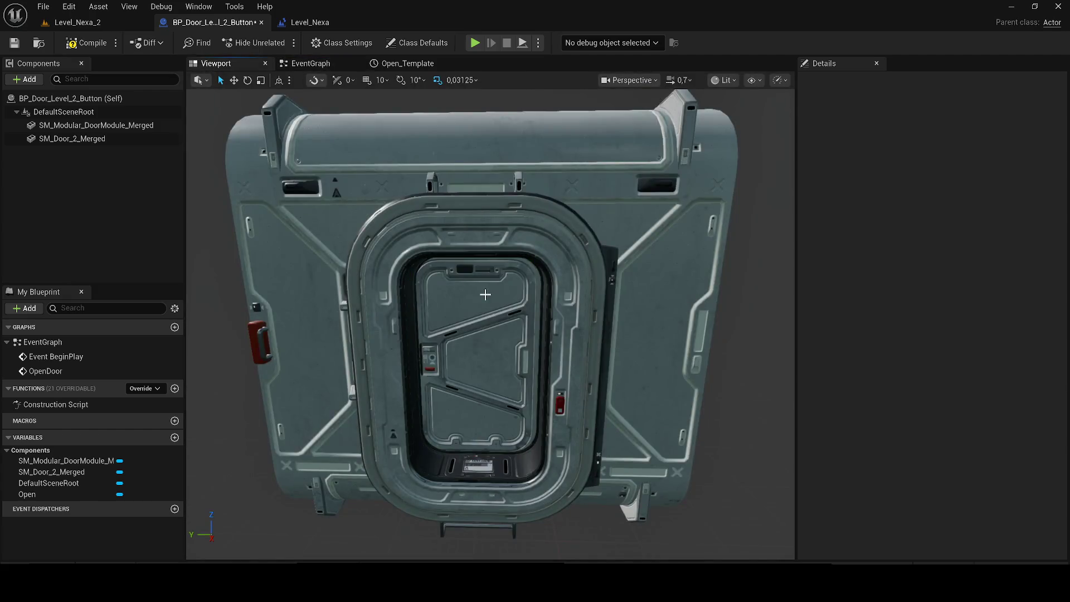
Frame the SM_Door_2_Merged inner door in the preview and review the Open curve
click(502, 310)
key(f)
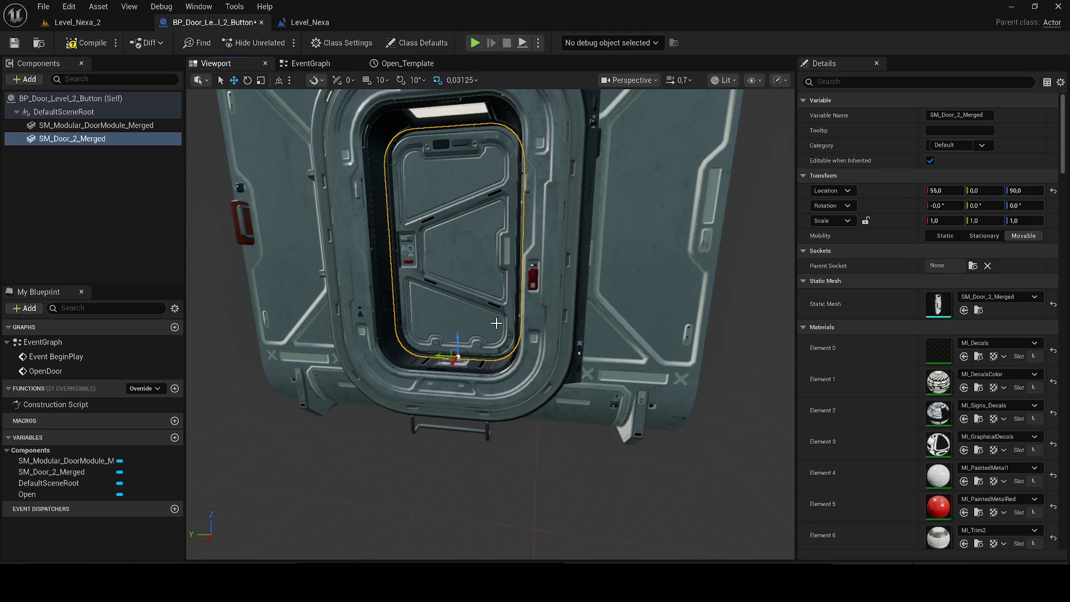
click(406, 63)
click(300, 63)
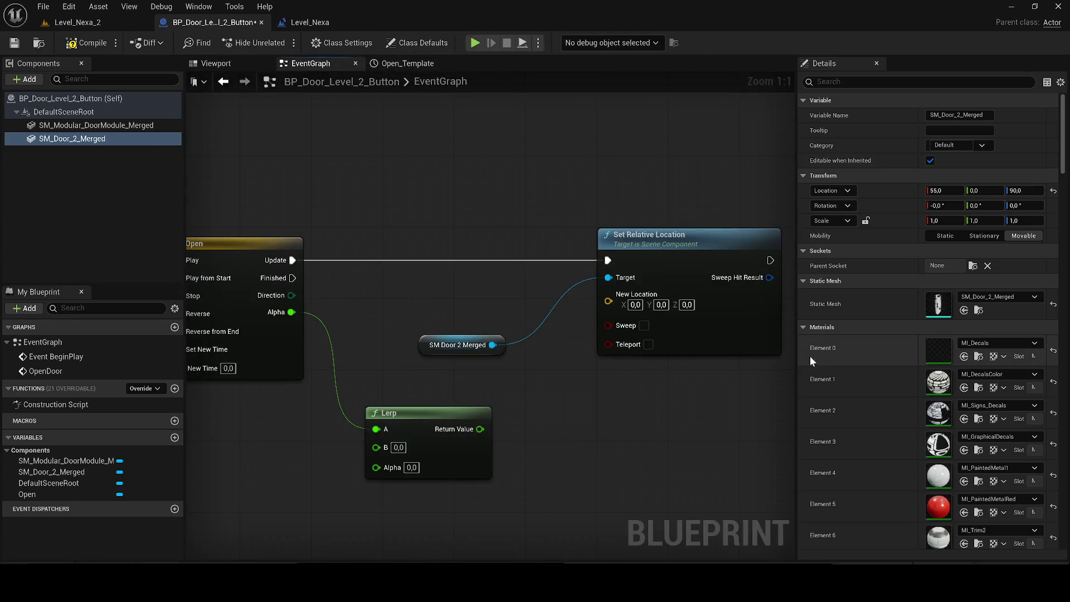
Split New Location, wire the Lerp result into Y, and set Lerp Alpha to 100
right_click(608, 301)
click(641, 332)
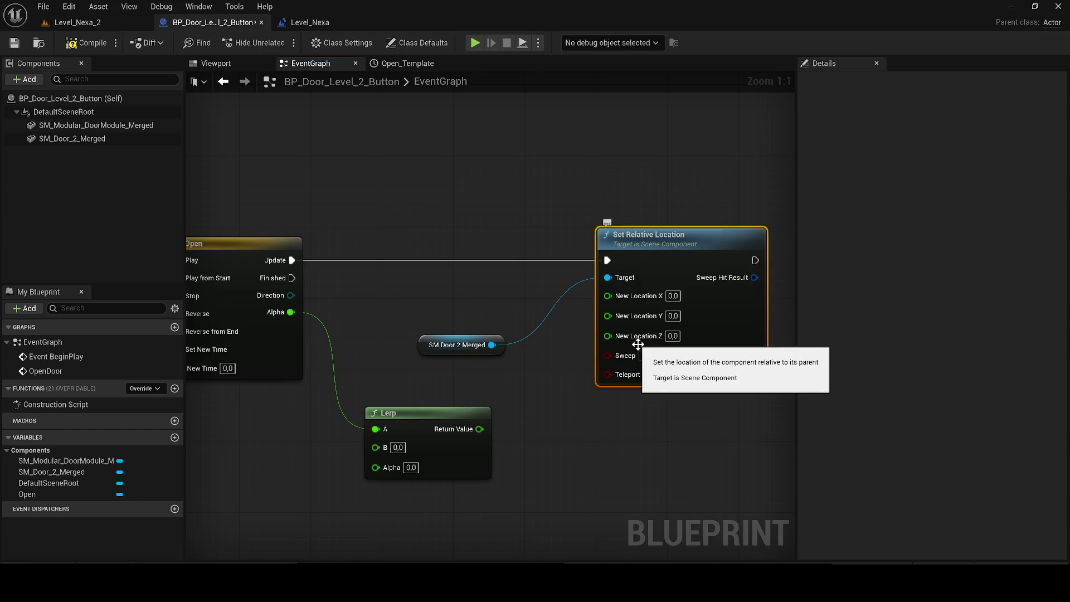
drag(485, 427, 614, 317)
right_click(614, 320)
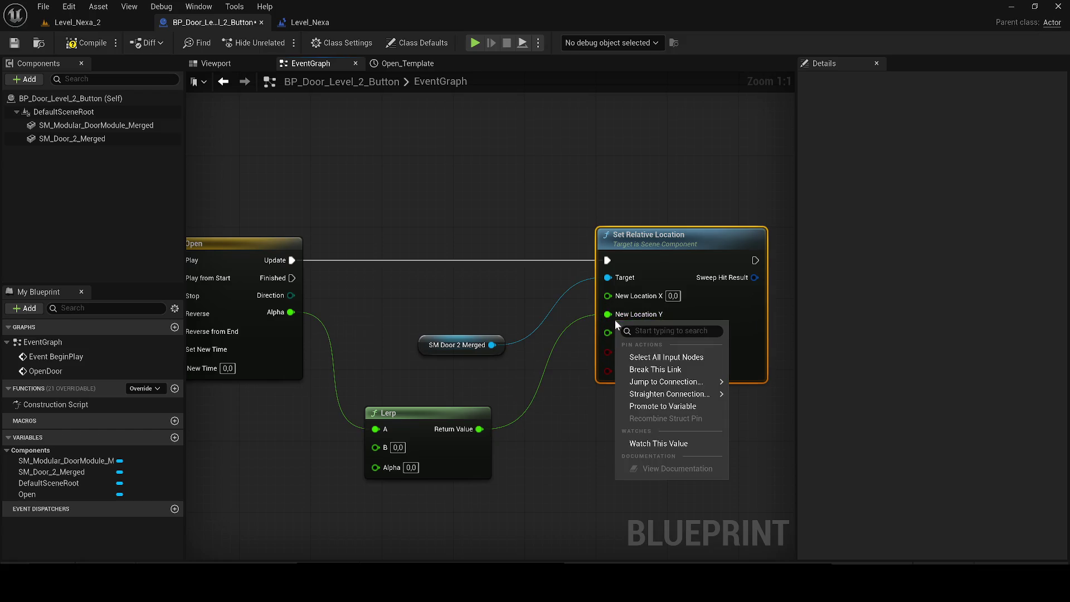
click(407, 468)
text(100)
key(Return)
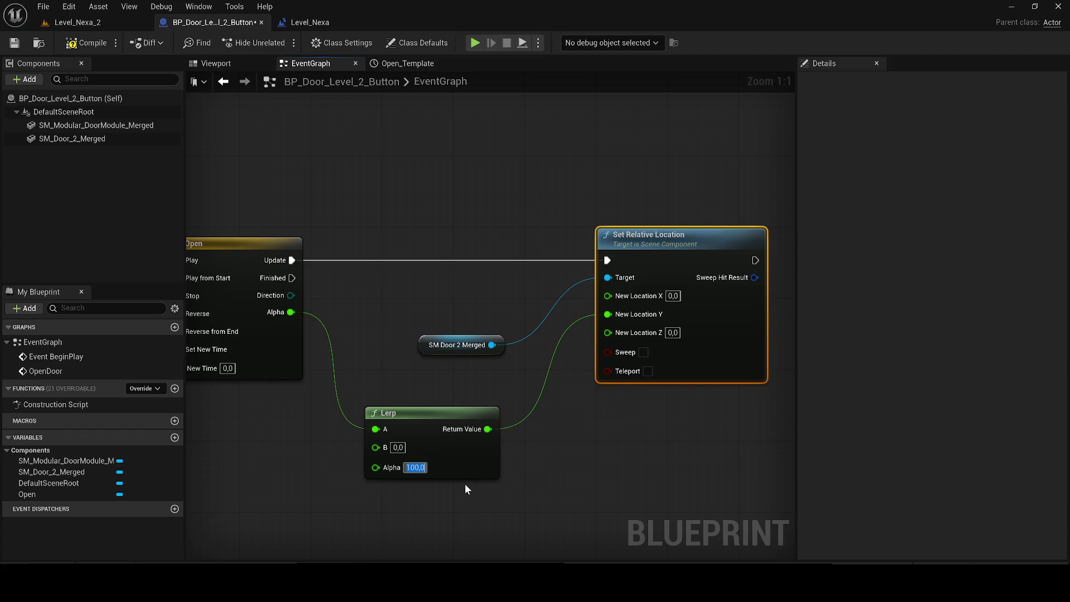
Call Open Door from Event BeginPlay
scroll(459, 361, down, 4)
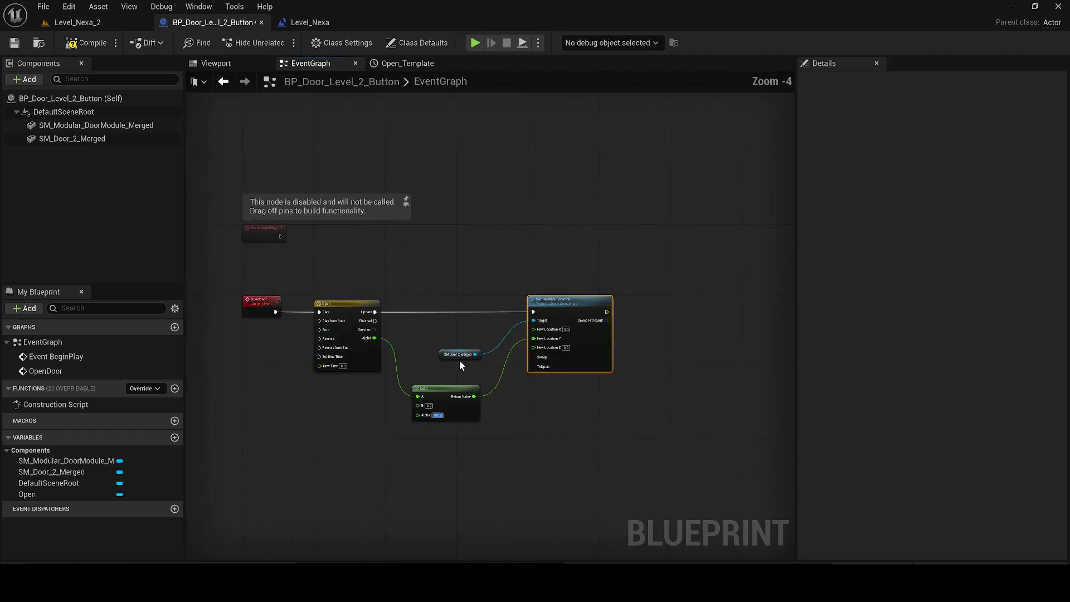
drag(399, 237, 443, 232)
text(op)
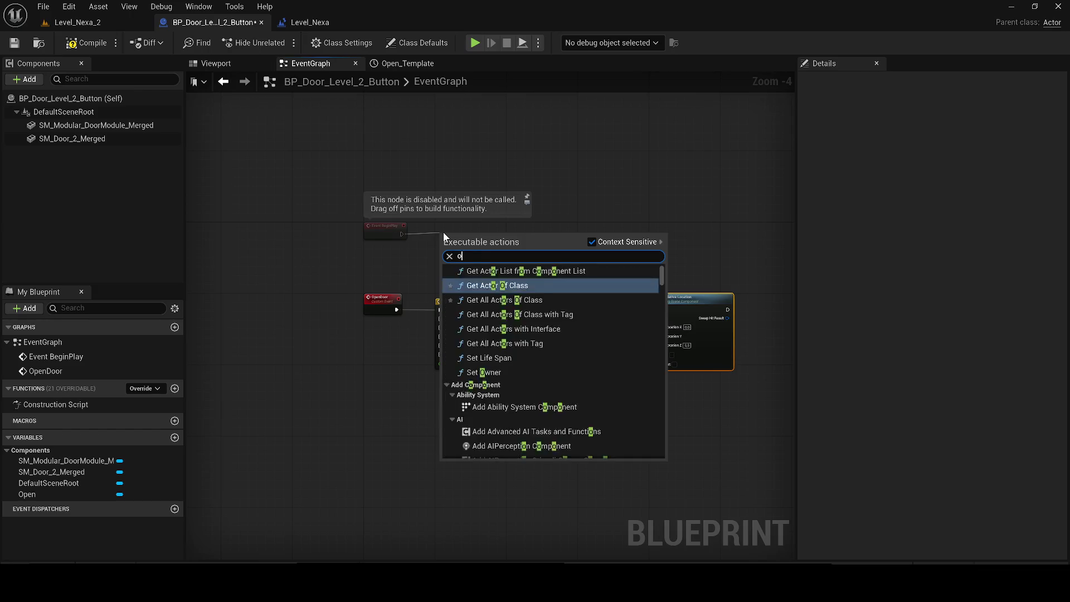
key(Return)
Play Level_Nexa_2 in the editor despite compile errors, toggling wireframe and lit views, then stop
click(93, 20)
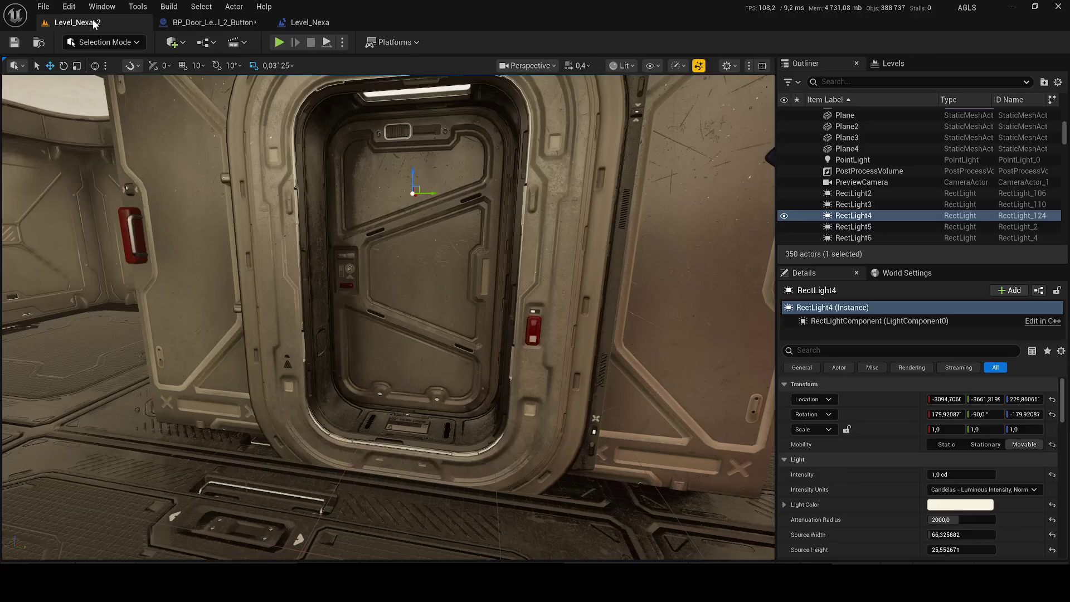
key(alt+p)
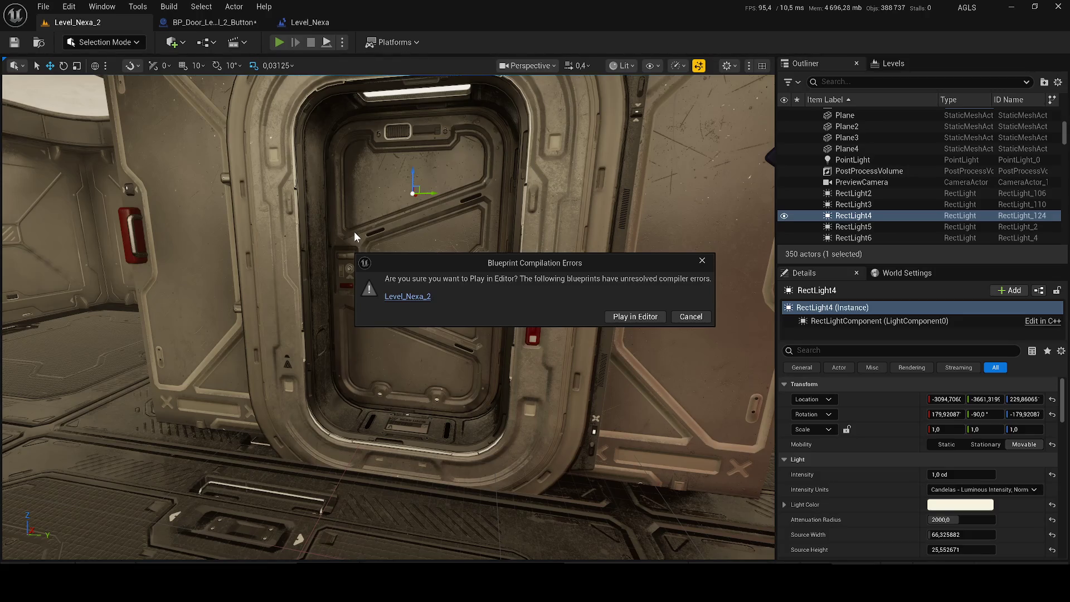
click(614, 306)
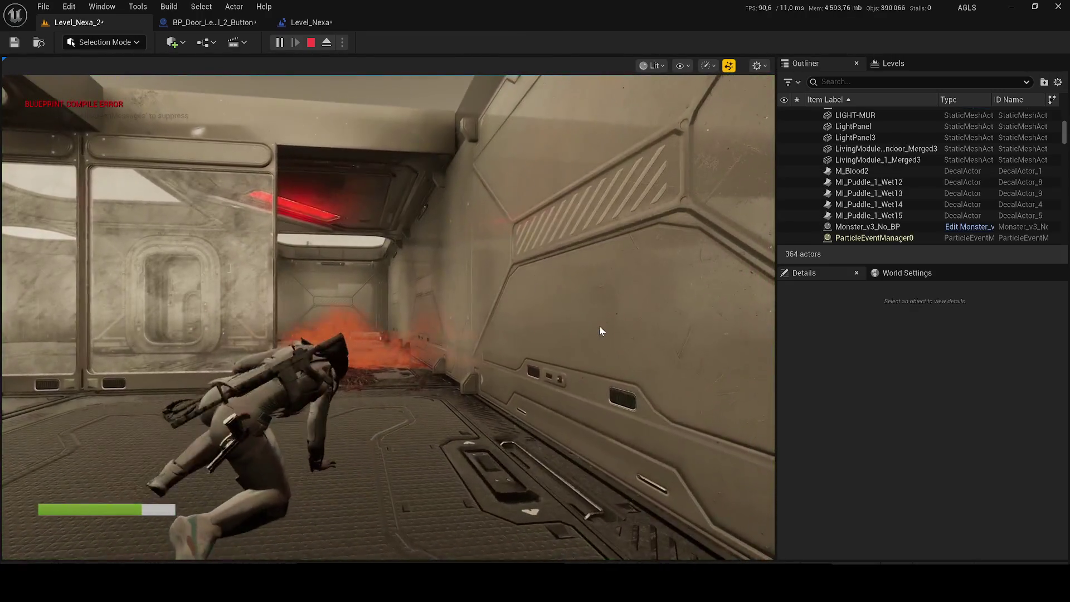
click(483, 329)
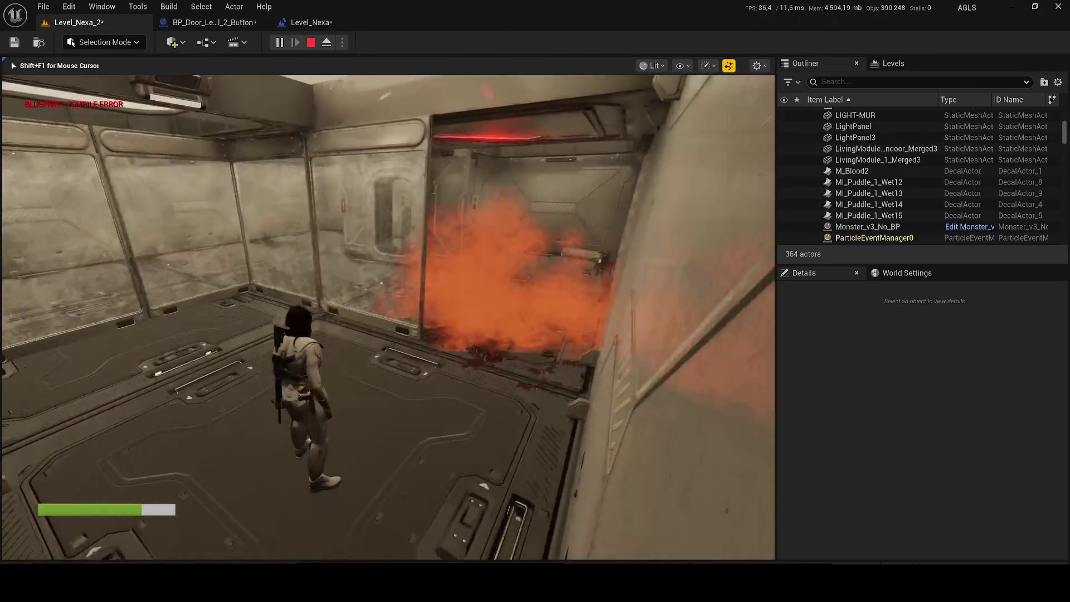
key(F1)
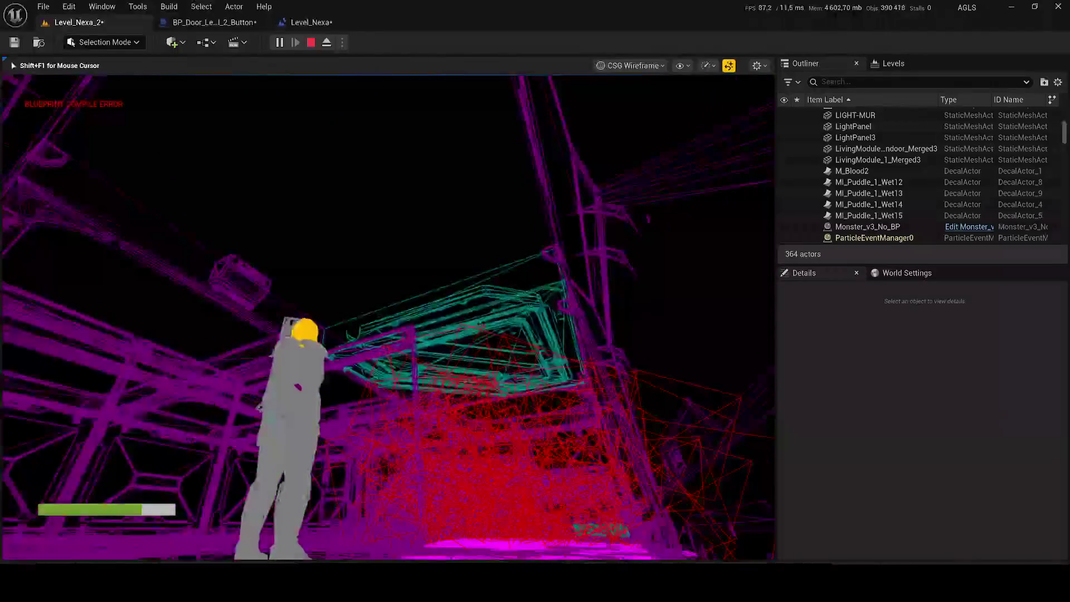
key(F3)
key(Escape)
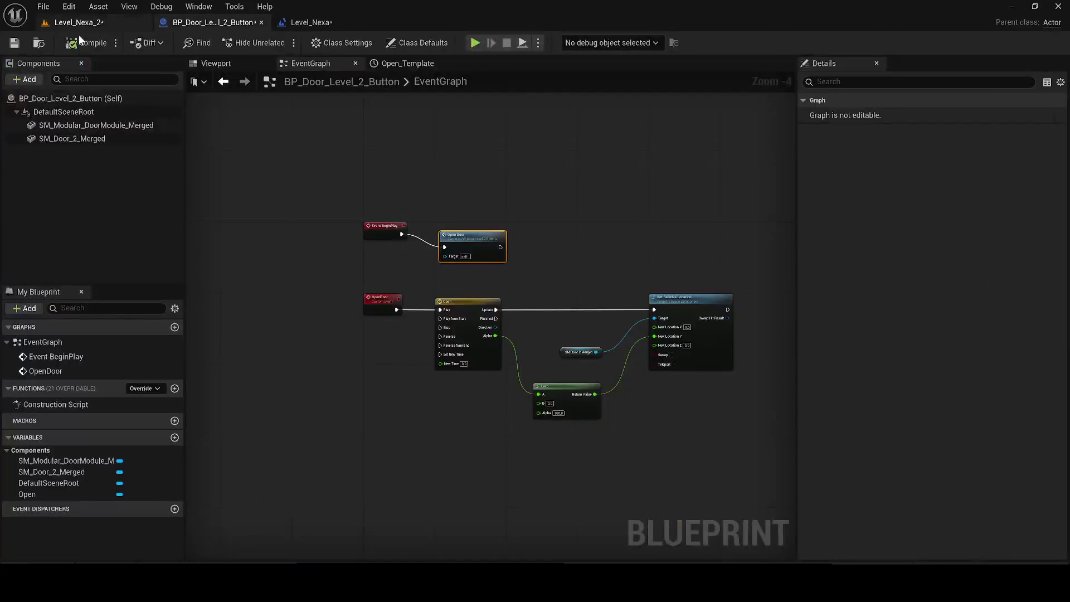
Open Bp_Door_Main from the Doors folder and select its Timeline, Slerp and location nodes
key(ctrl+space)
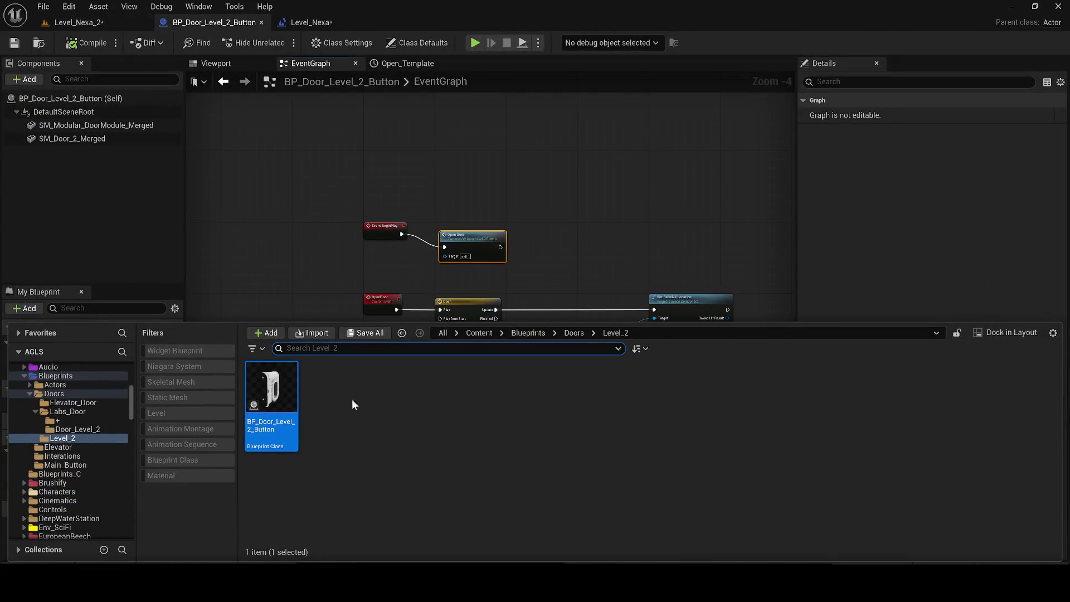
click(568, 334)
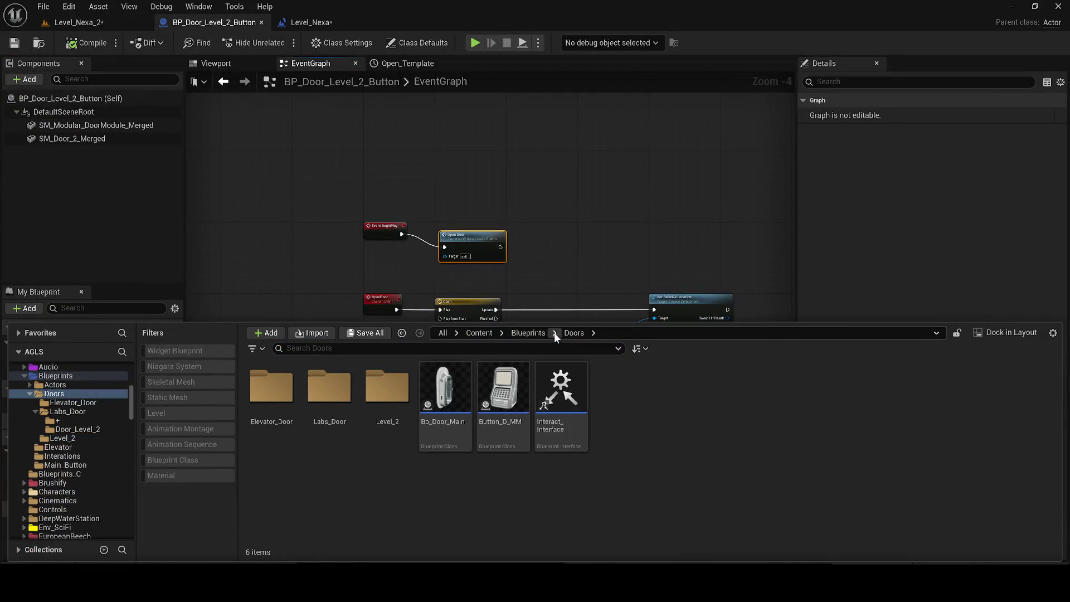
double_click(424, 421)
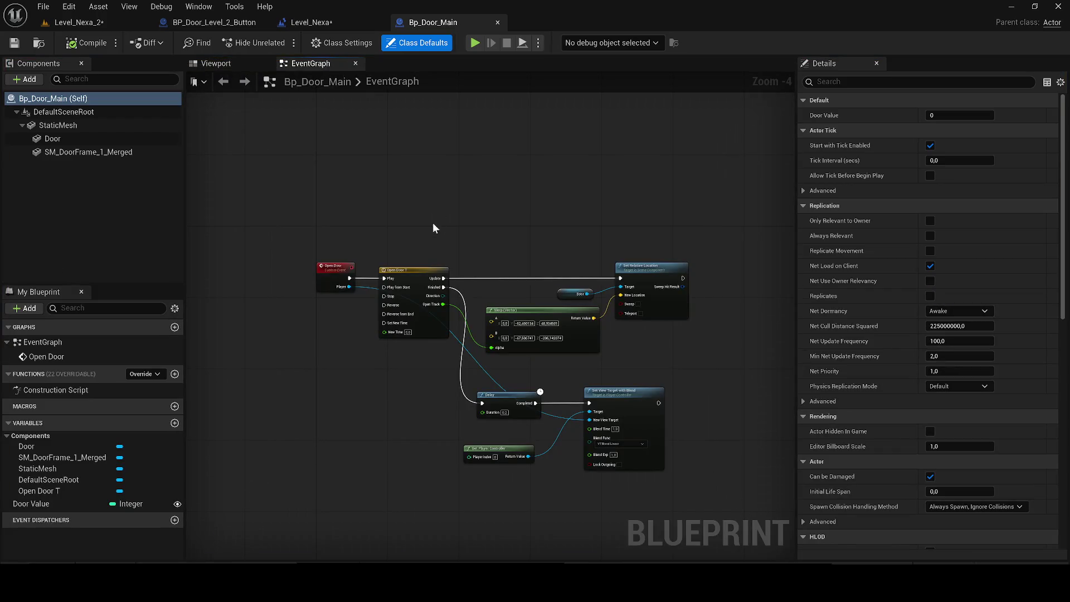
mouse_move(681, 413)
mouse_down()
mouse_move(386, 239)
mouse_move(408, 225)
mouse_up()
Paste those nodes into BP_Door_Level_2_Button and delete the old Open, Lerp and location nodes
click(205, 23)
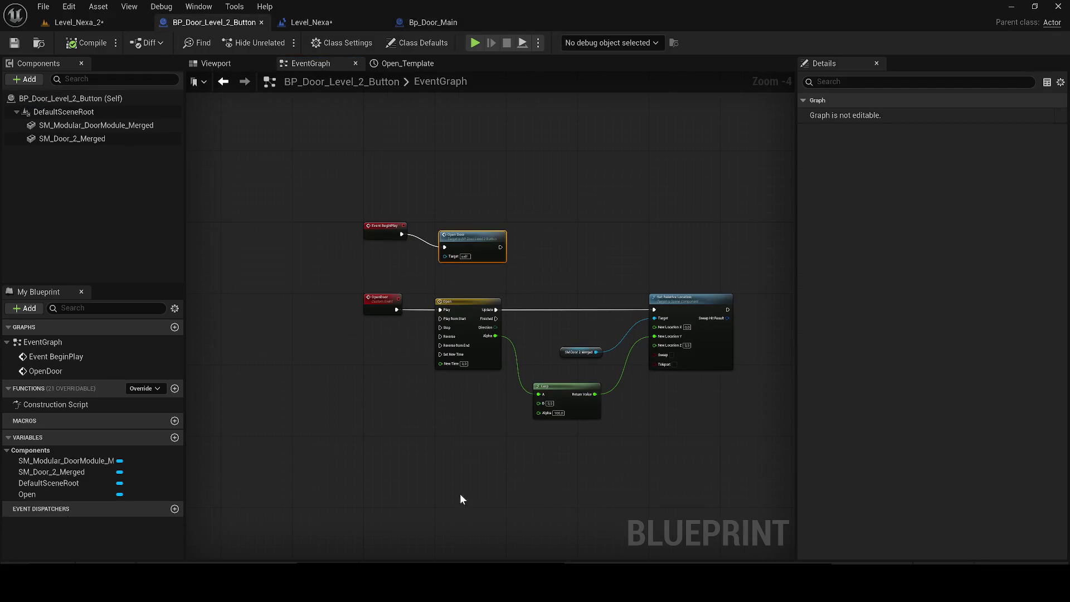
key(ctrl+v)
mouse_move(746, 429)
mouse_down()
mouse_move(426, 287)
mouse_move(361, 471)
mouse_up()
key(Delete)
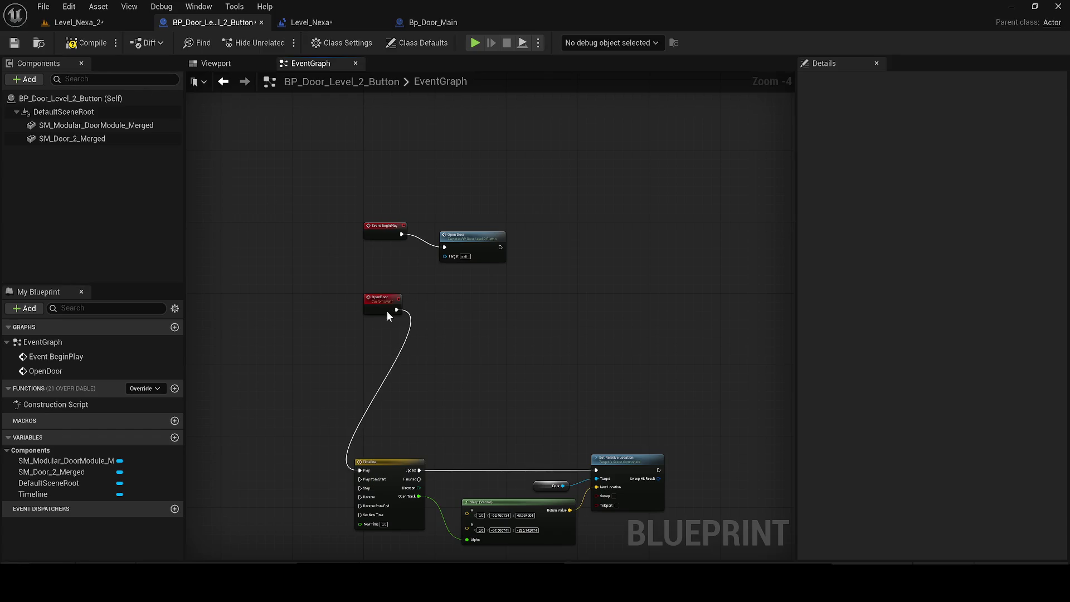
Connect OpenDoor to the new Timeline's Play, target SM_Door_2_Merged, and compile
click(387, 312)
mouse_move(61, 137)
mouse_down()
mouse_move(288, 192)
mouse_move(527, 427)
mouse_up()
click(85, 43)
click(93, 25)
Save all, then play-test Level_Nexa_2 by walking through the corridor before stopping
click(15, 43)
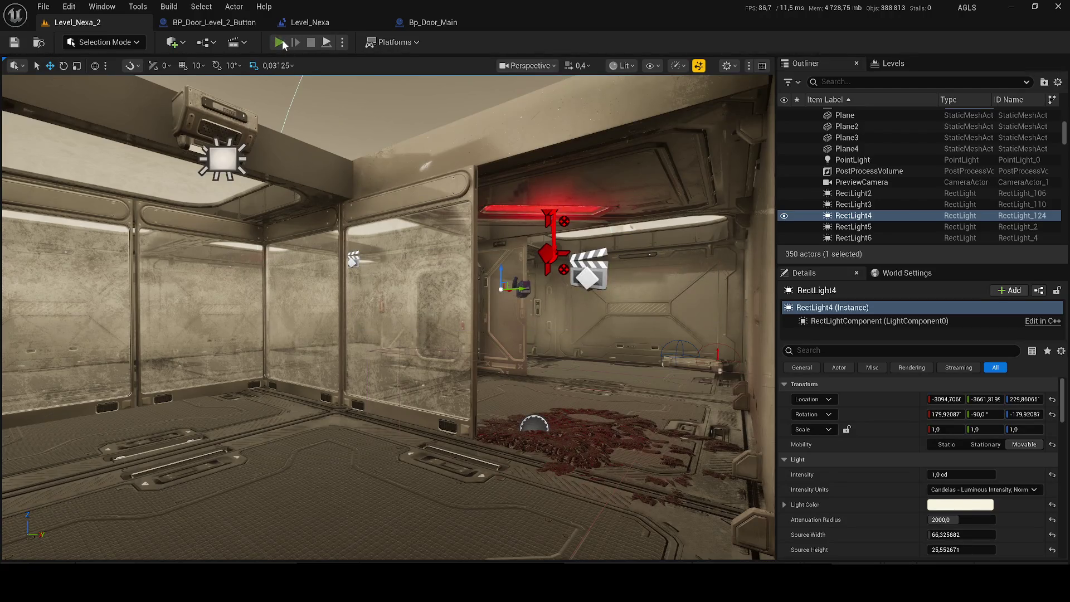
click(280, 43)
click(617, 310)
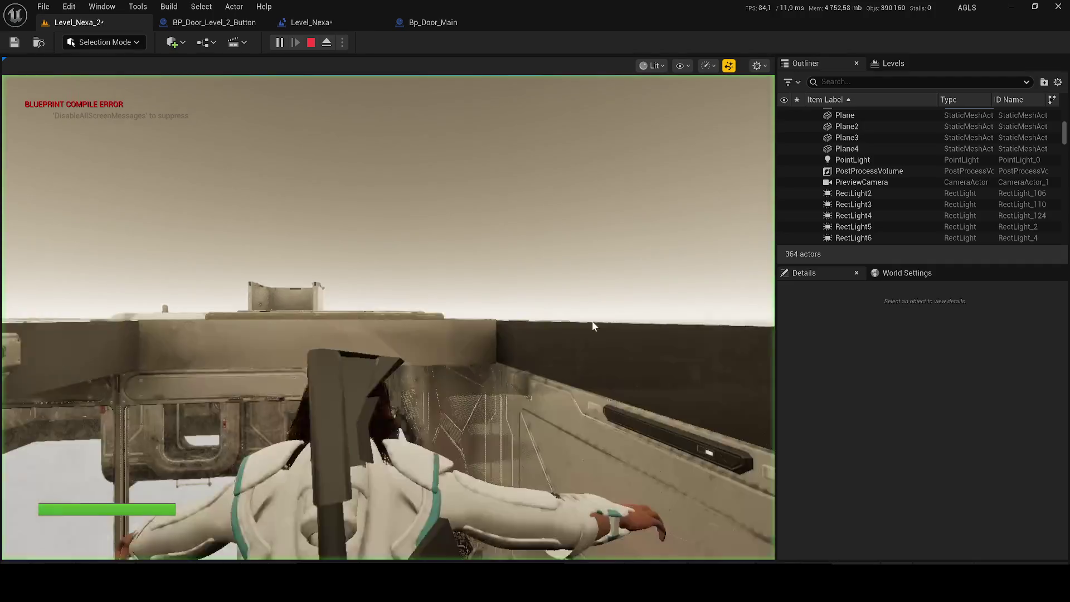
click(601, 323)
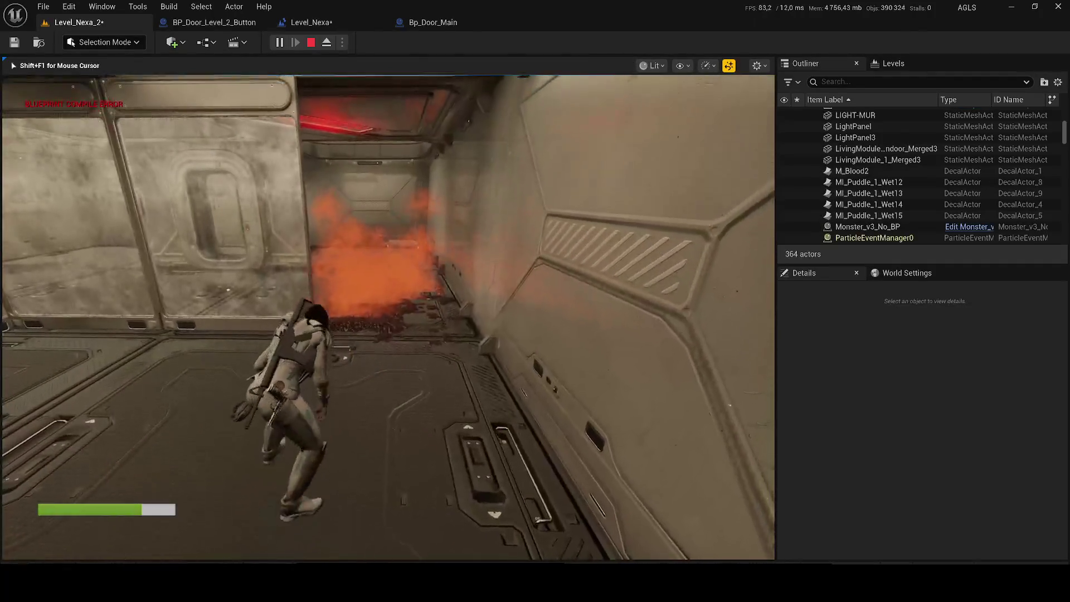
key(w)
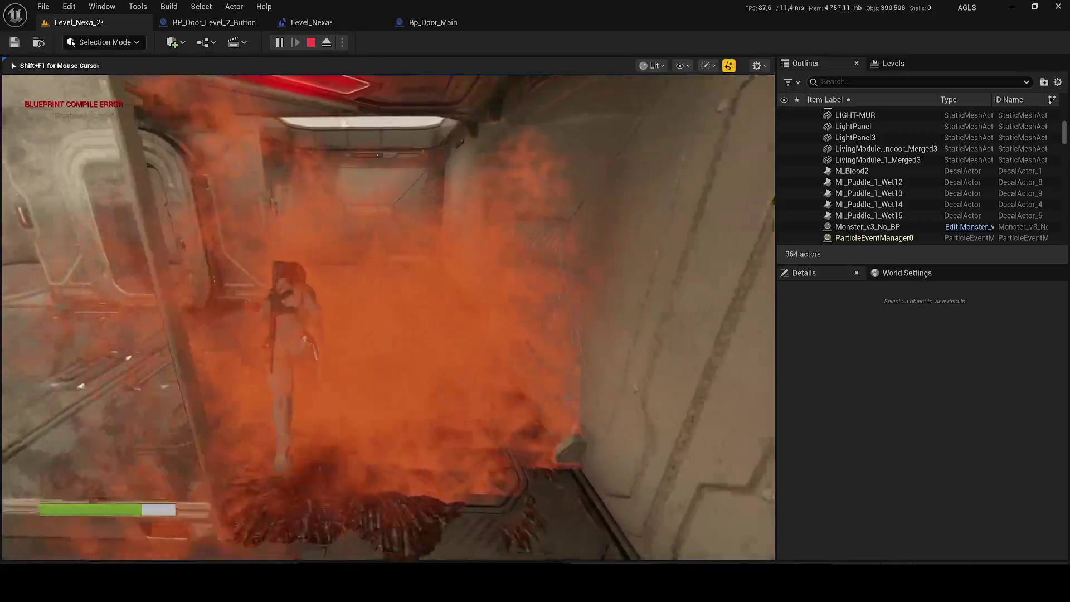
key(F1)
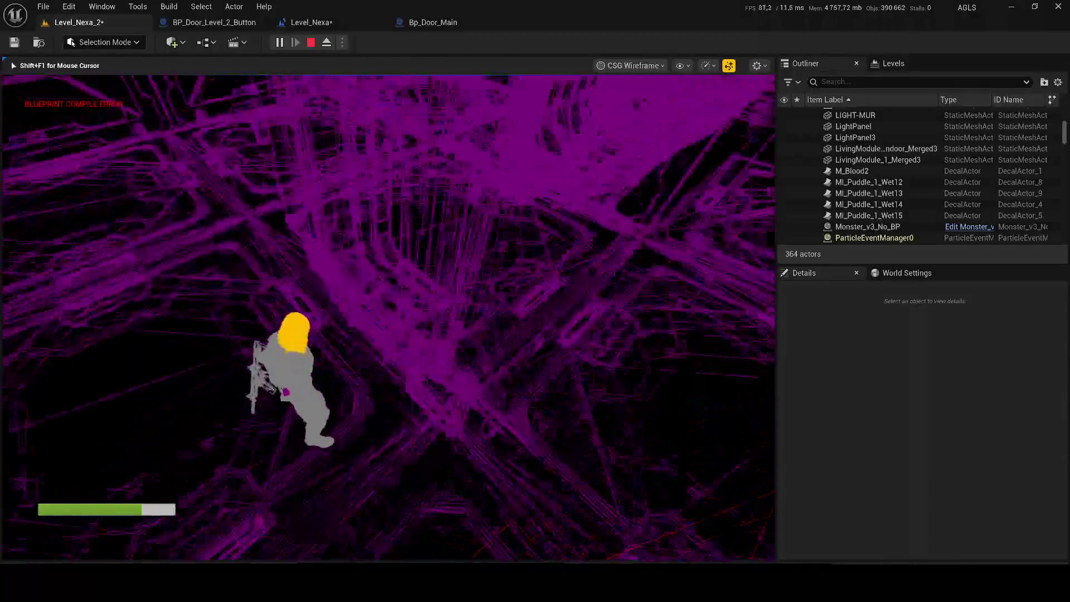
key(w)
key(w)
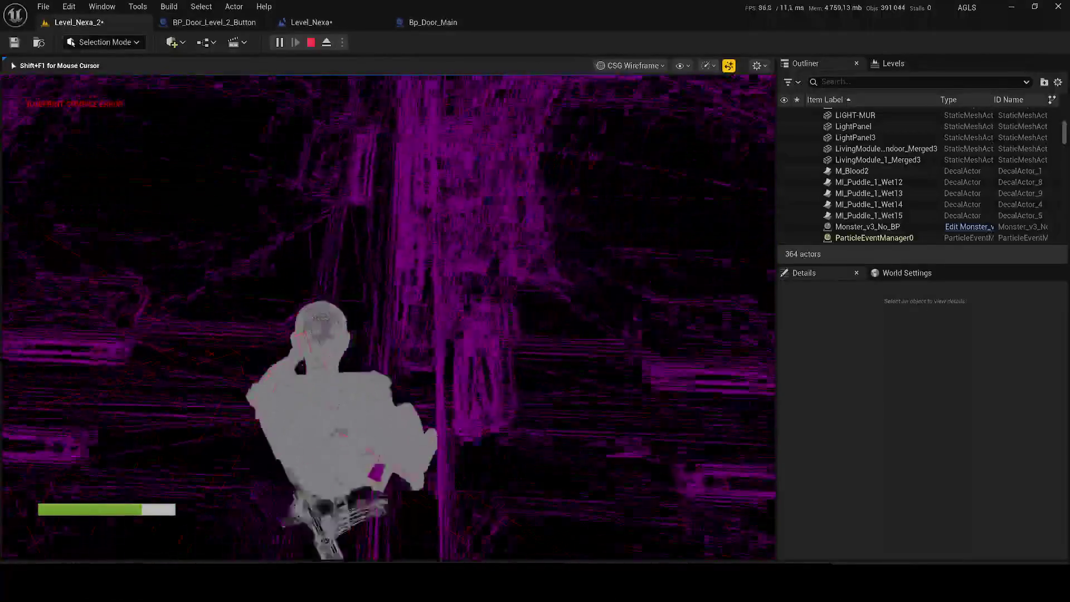
key(Escape)
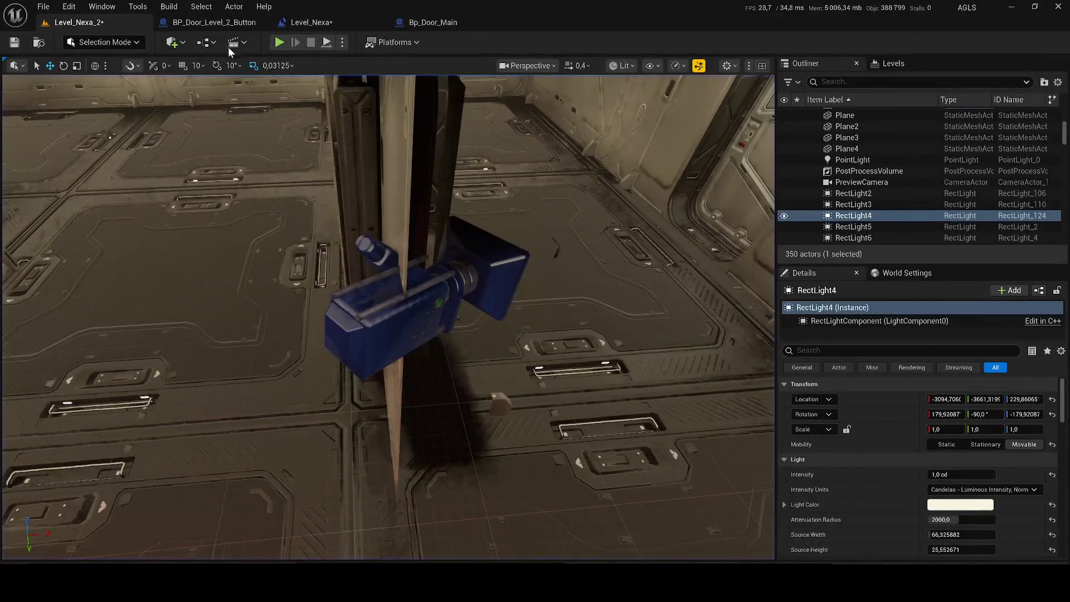
Inspect the OpenDoor event and the Timeline's Open Track curve in the door button blueprint
click(196, 22)
drag(370, 345, 369, 293)
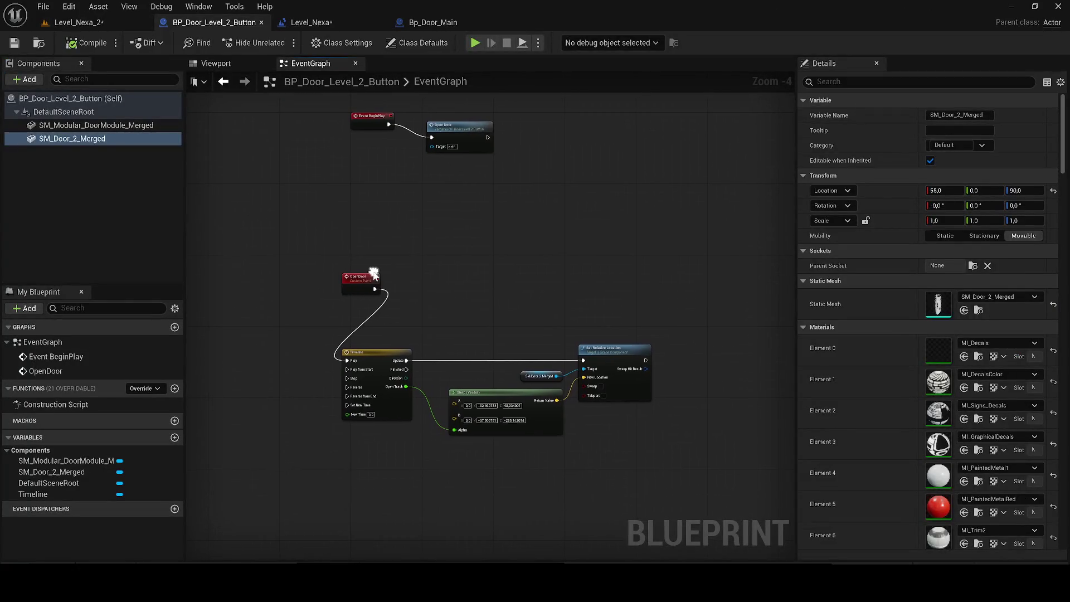
mouse_move(488, 134)
mouse_down()
mouse_move(535, 116)
mouse_move(524, 119)
mouse_up()
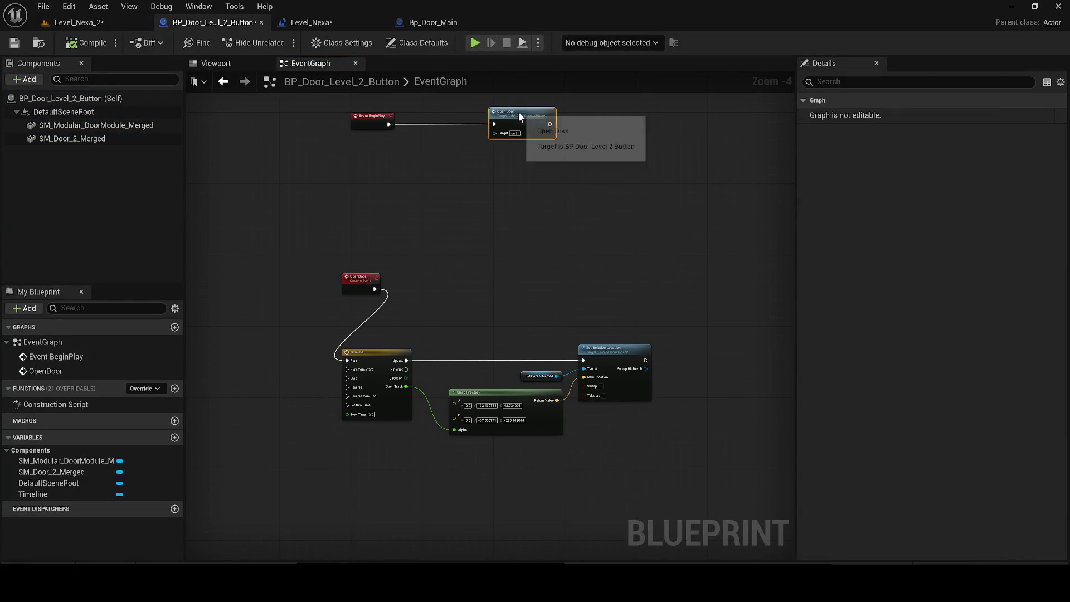
double_click(524, 120)
double_click(418, 385)
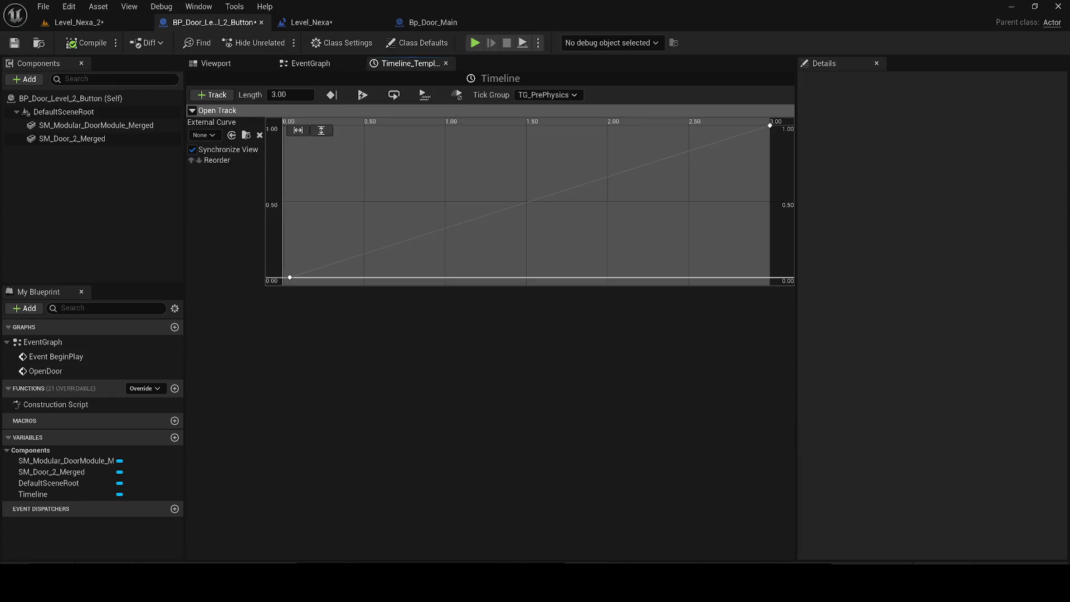
click(313, 63)
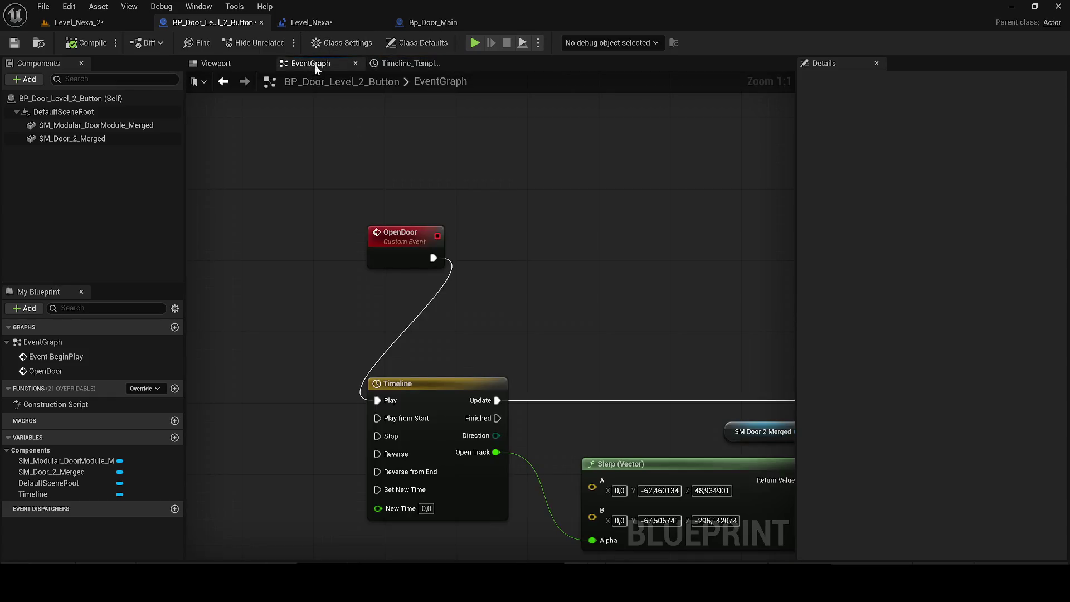
Insert a Delay node between Event BeginPlay and the Open Door call
click(412, 248)
scroll(399, 236, down, 4)
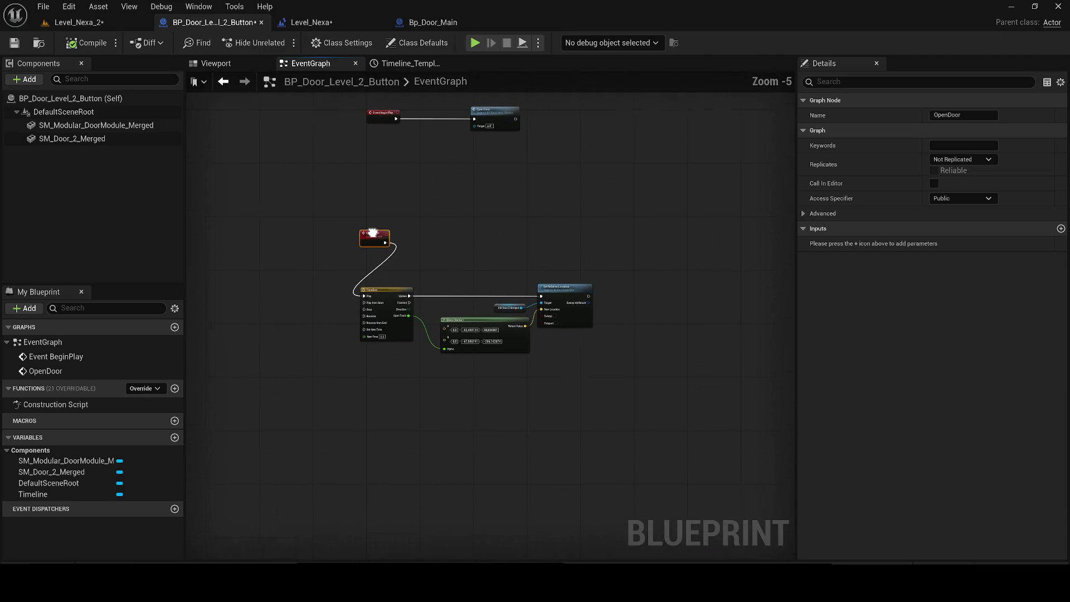
mouse_move(368, 241)
mouse_down()
mouse_move(379, 181)
mouse_move(376, 230)
mouse_move(457, 221)
mouse_up()
text(de)
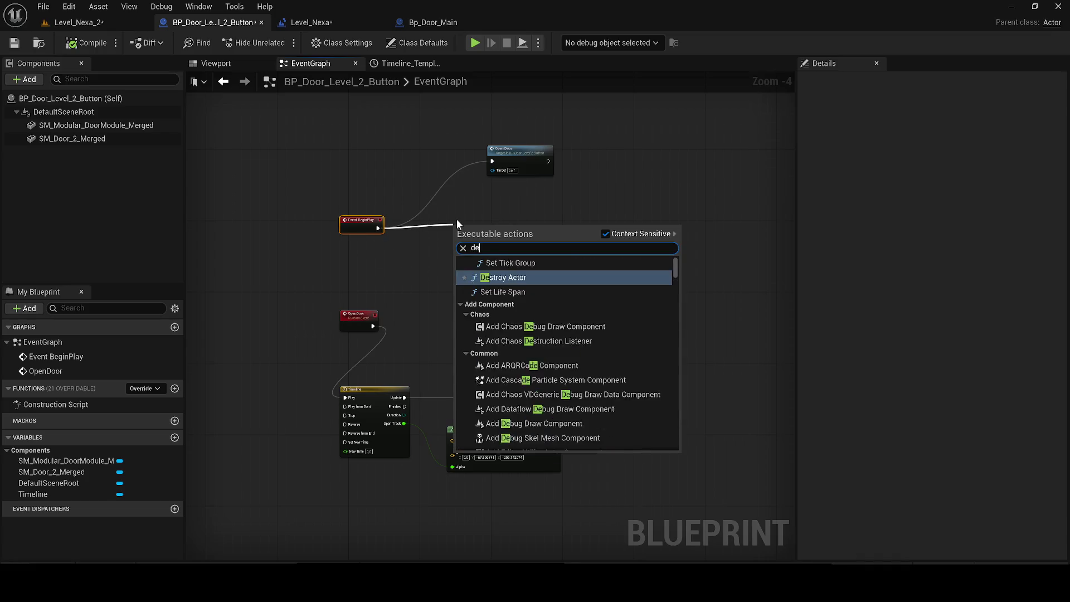
text(lay)
key(Return)
click(478, 241)
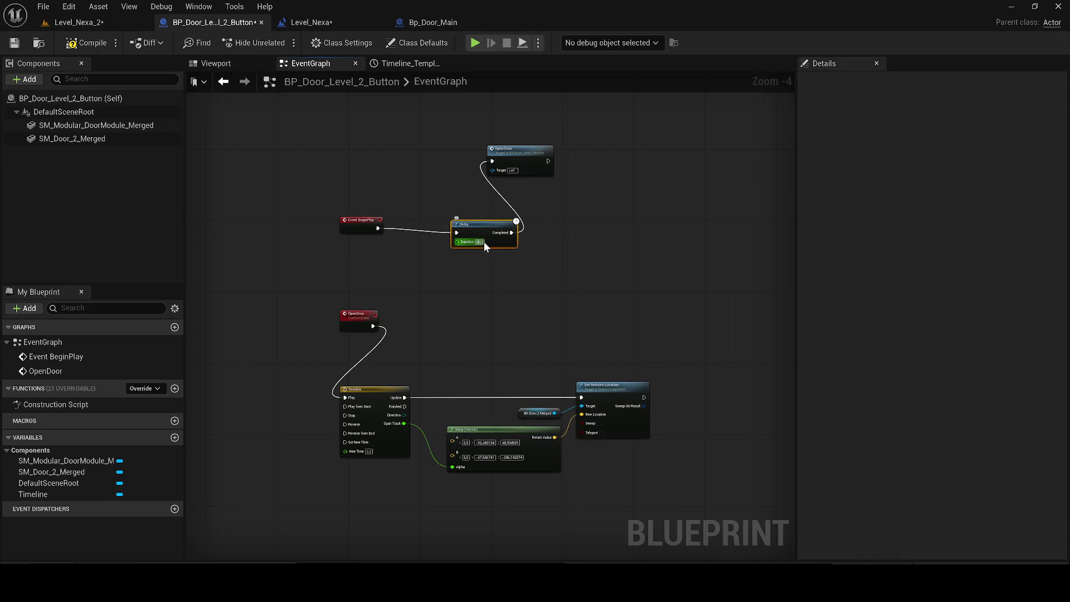
click(113, 25)
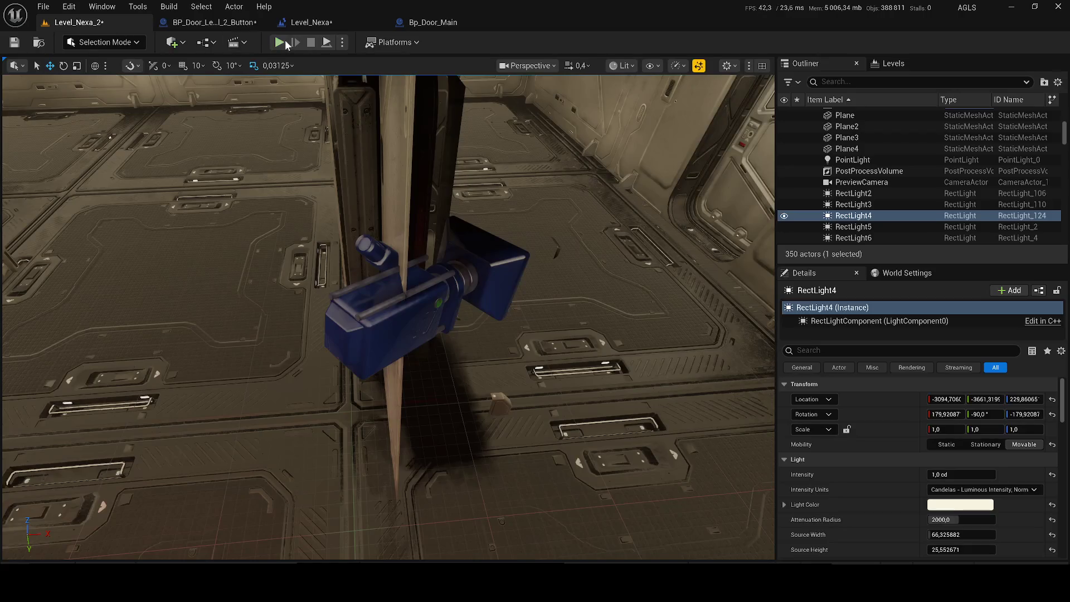
Run a quick play-test of the door, then reopen the BP_Door_Level_2_Button graph
click(618, 313)
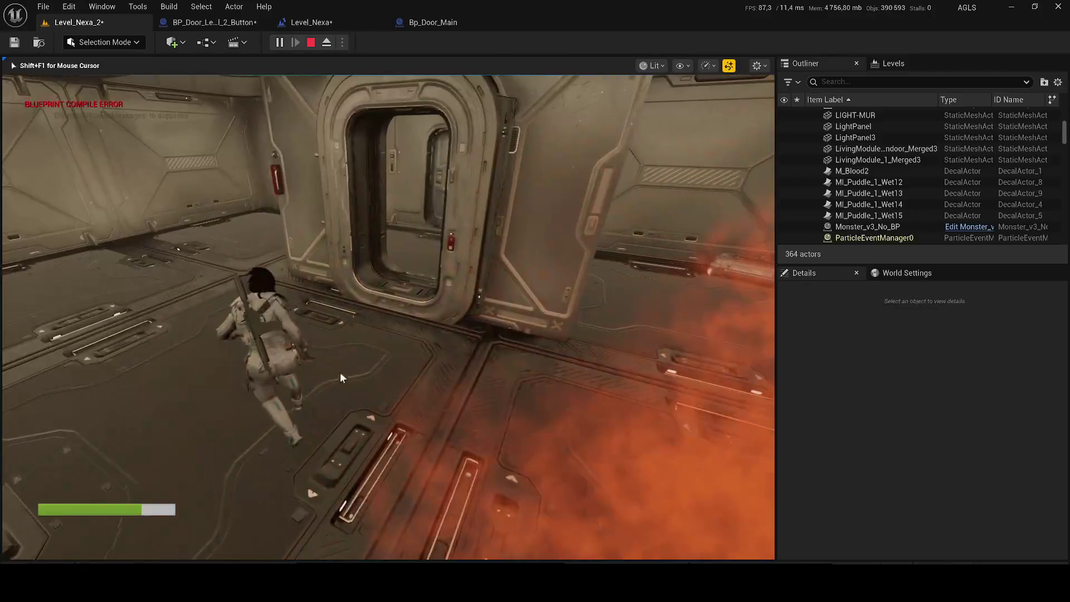
key(Escape)
click(213, 22)
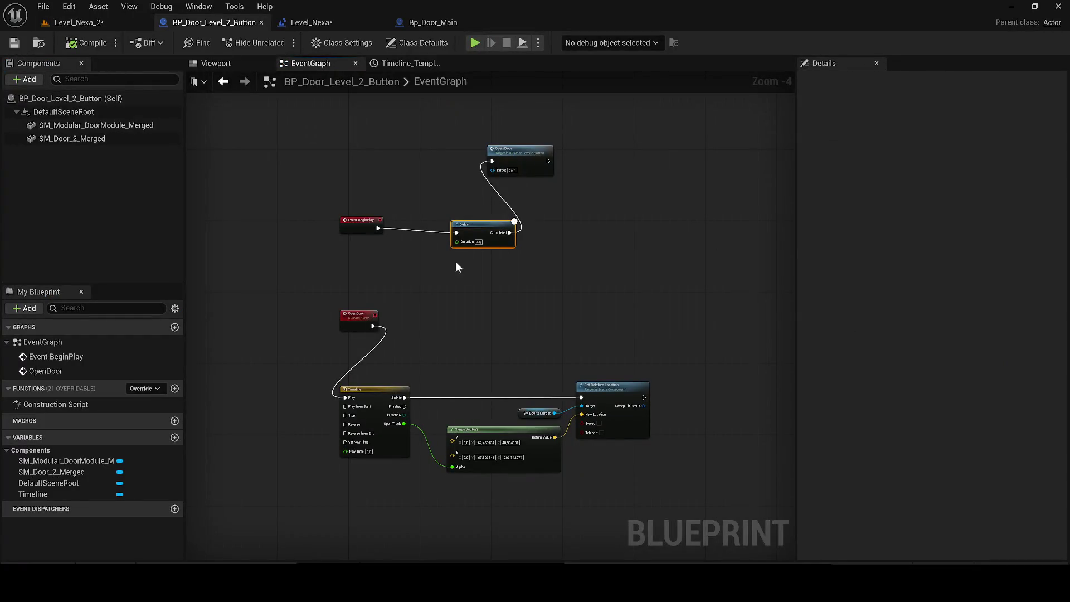
Select the SM_Door_2_Merged door component in the blueprint viewport and frame it
drag(357, 317, 361, 321)
scroll(386, 340, up, 1)
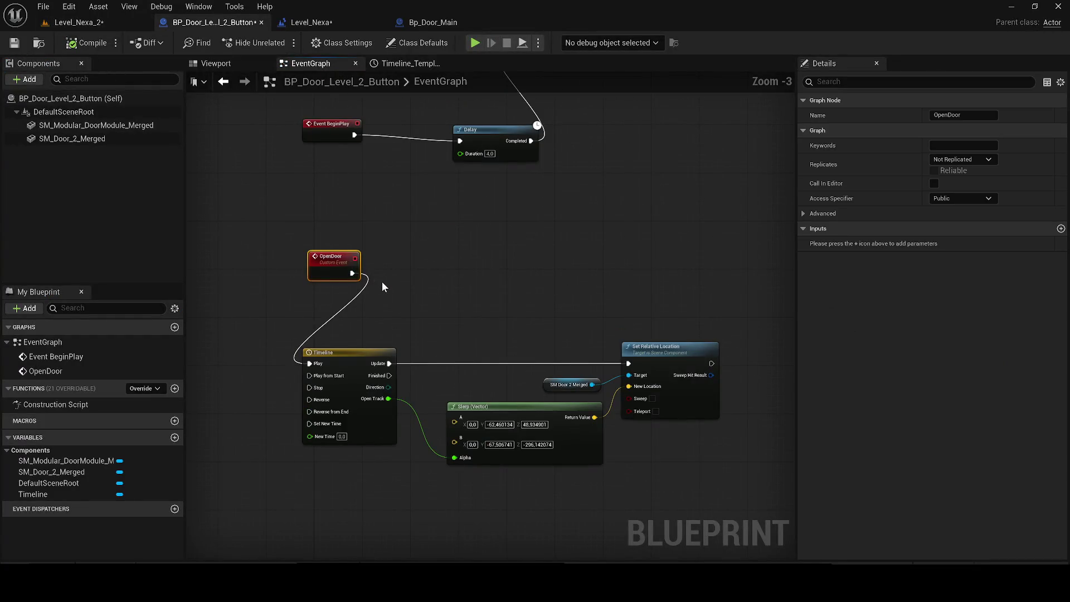
click(551, 385)
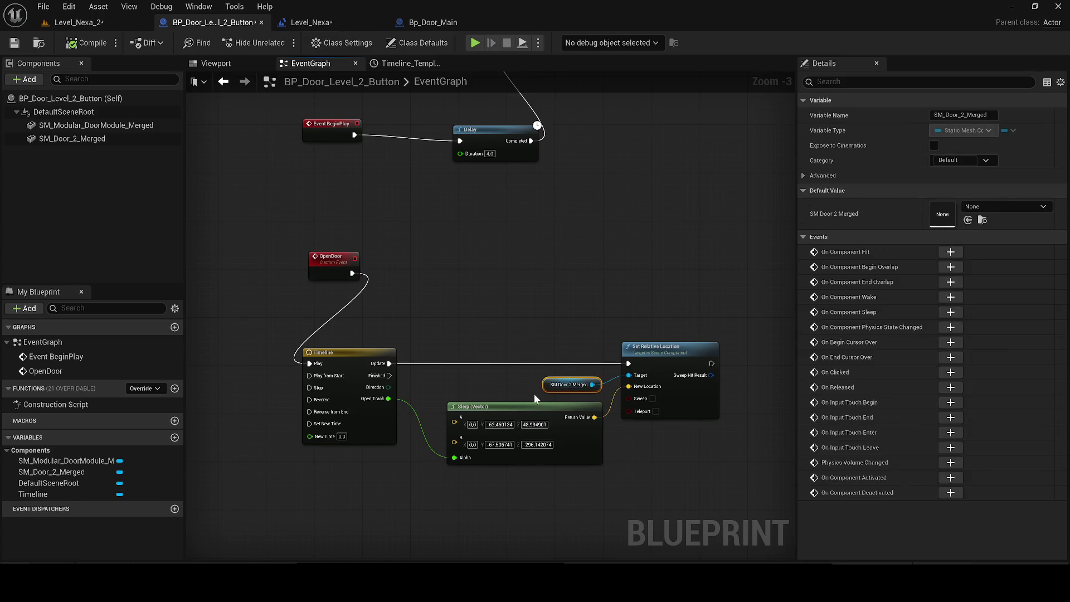
click(215, 63)
click(72, 138)
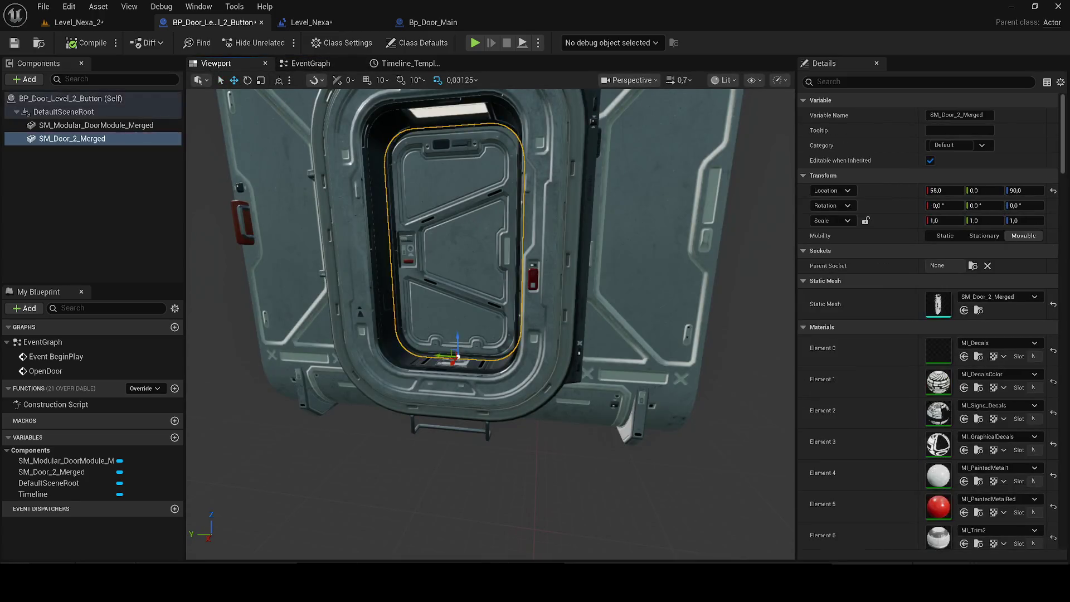
key(f)
click(306, 62)
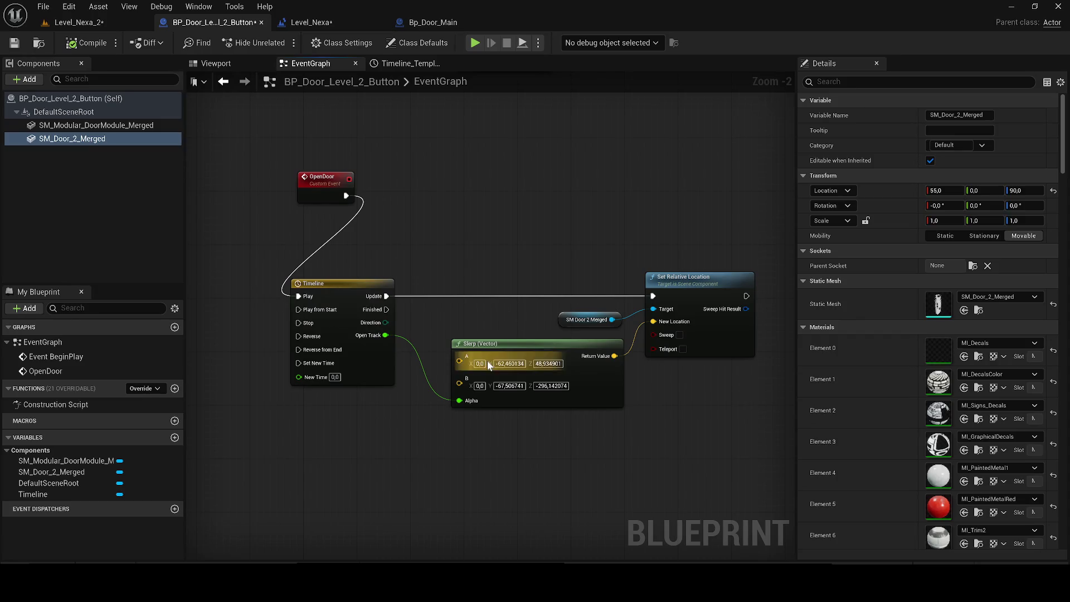
Copy the door's Location and try pasting it into Slerp input A
click(216, 63)
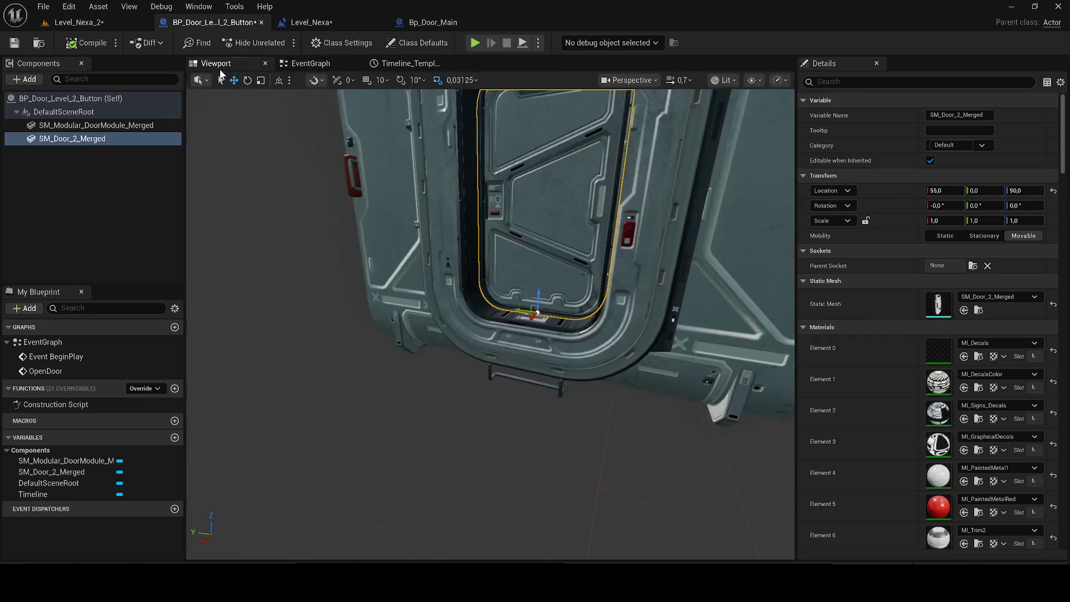
right_click(898, 193)
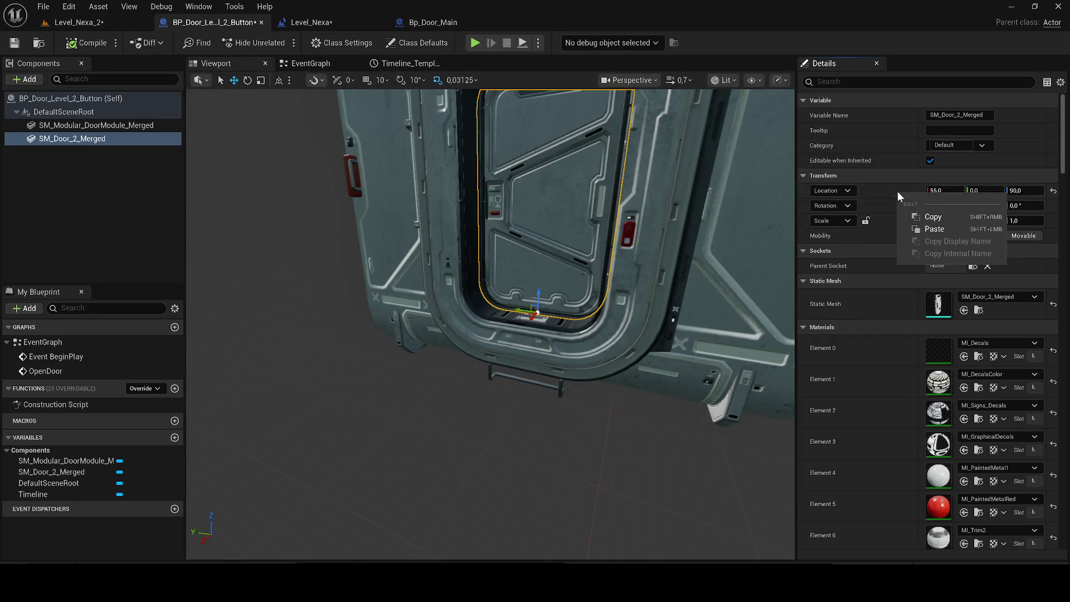
click(933, 217)
click(307, 63)
right_click(483, 352)
key(Escape)
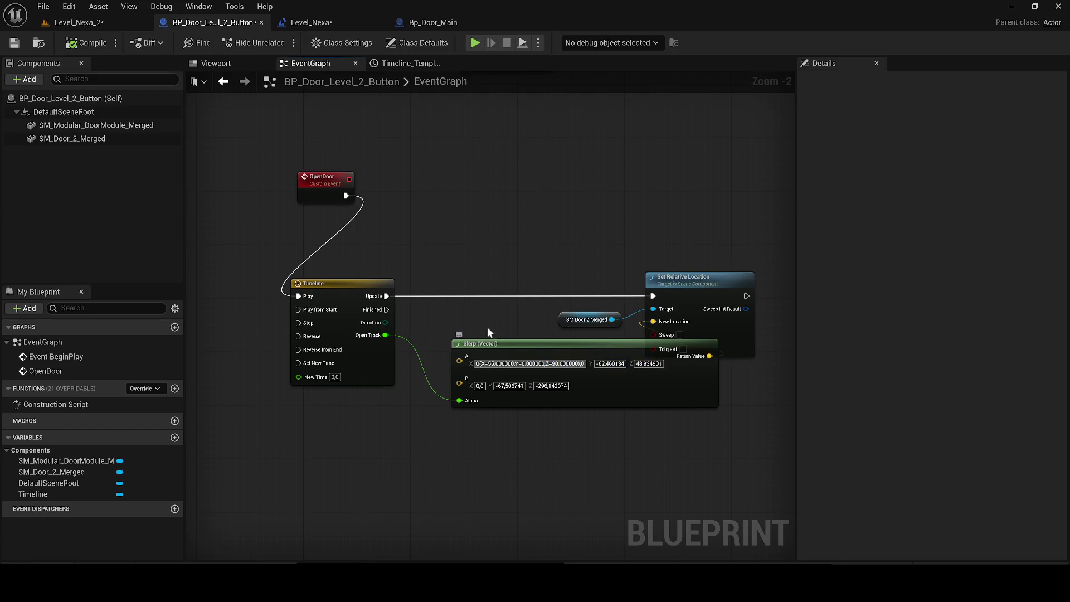
click(224, 81)
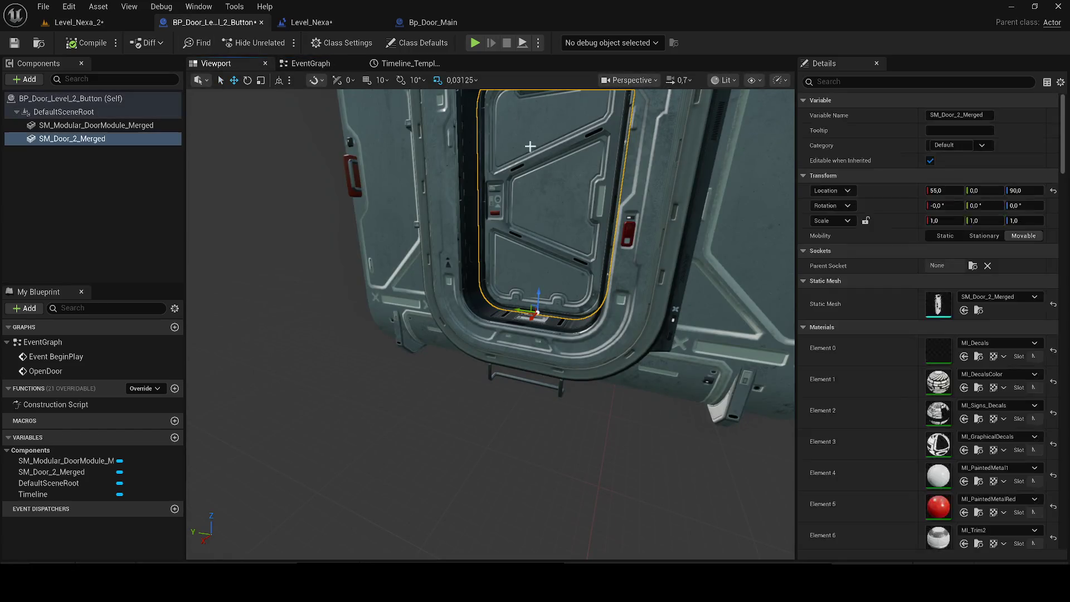
click(311, 63)
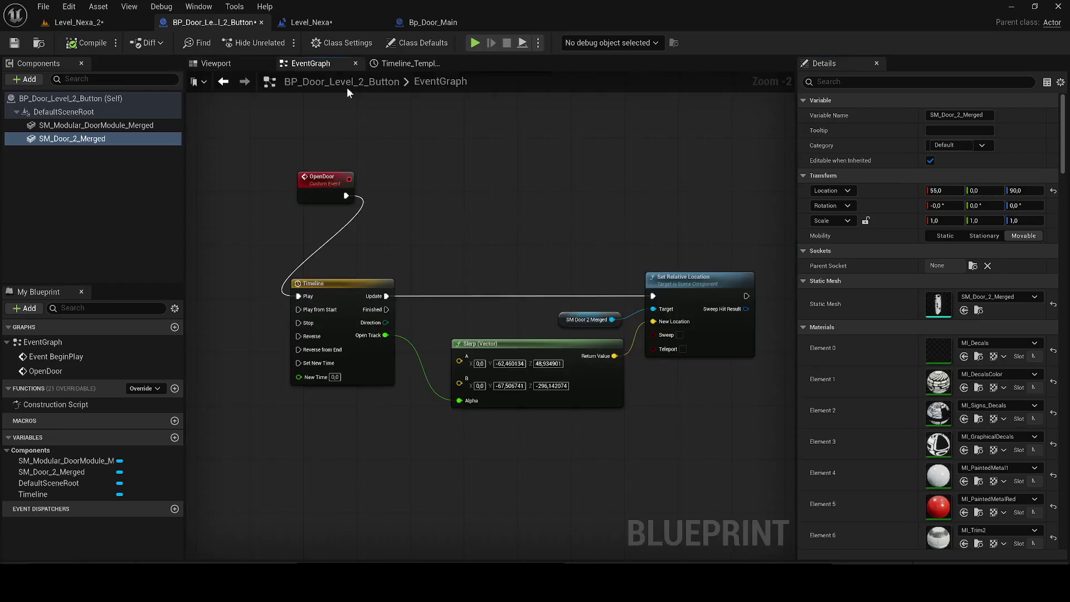
Set Slerp input A's X to 55 and Z to 90,0
click(480, 363)
text(55)
key(Return)
click(237, 65)
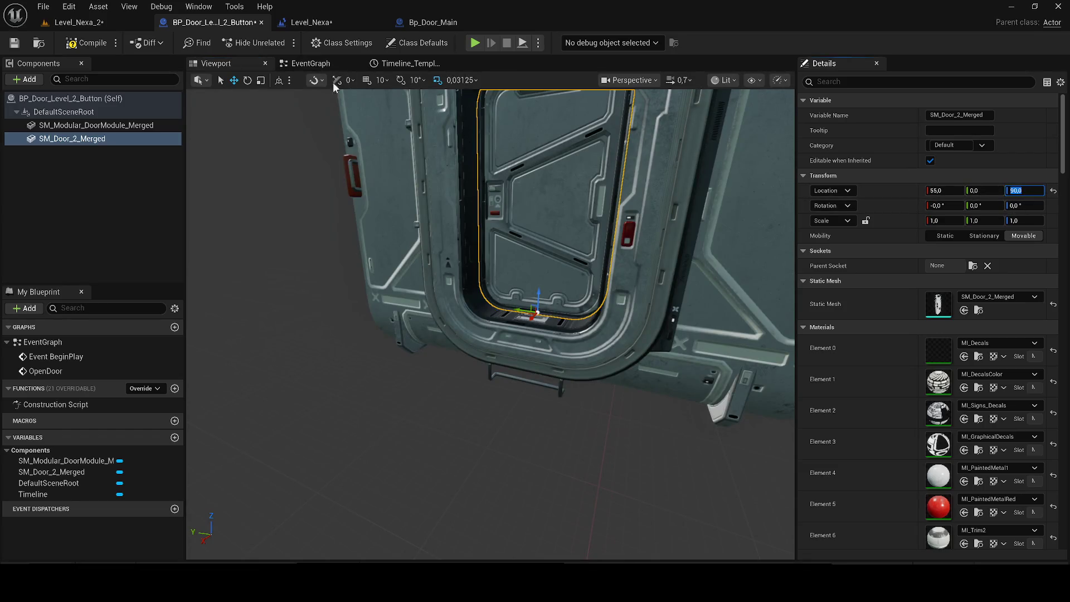
click(310, 63)
double_click(544, 364)
text(90,0)
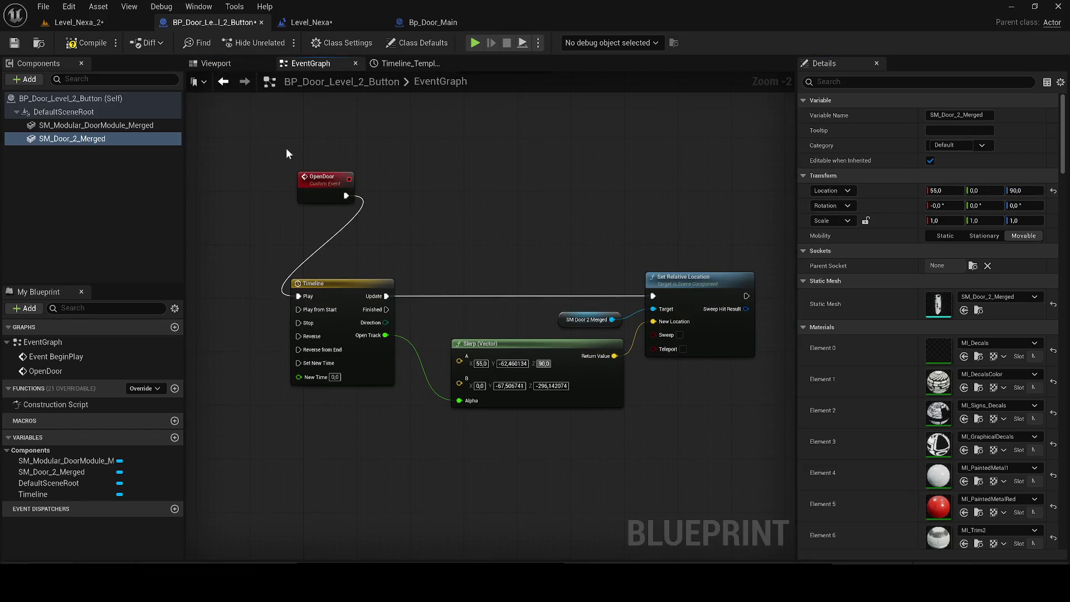
Lower the door below the doorway and paste its Z, -219,291377, into Slerp input B
click(215, 63)
drag(510, 298, 505, 508)
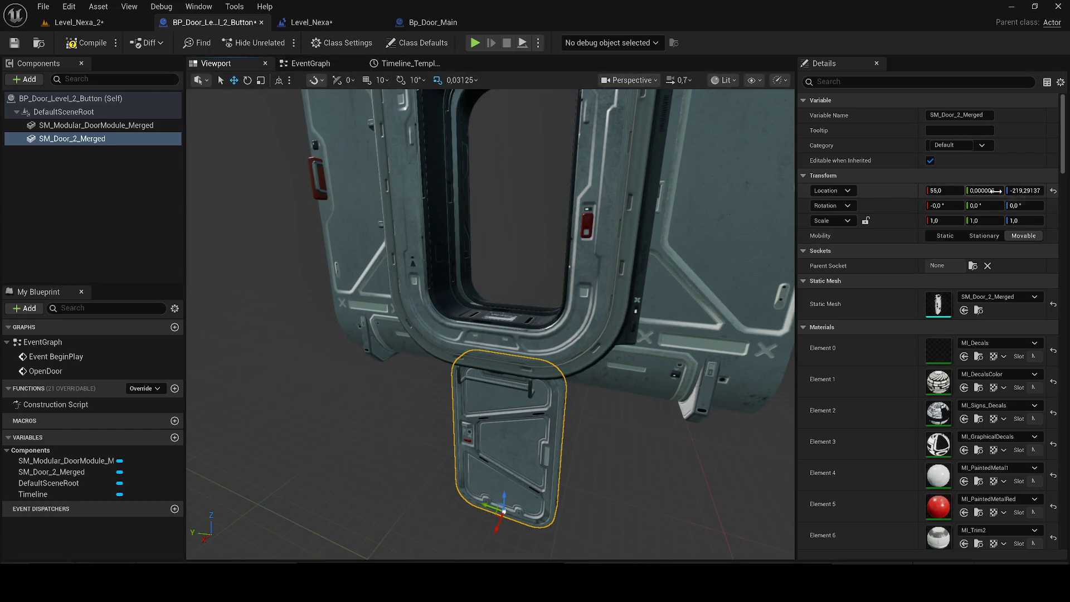
right_click(1028, 192)
click(996, 214)
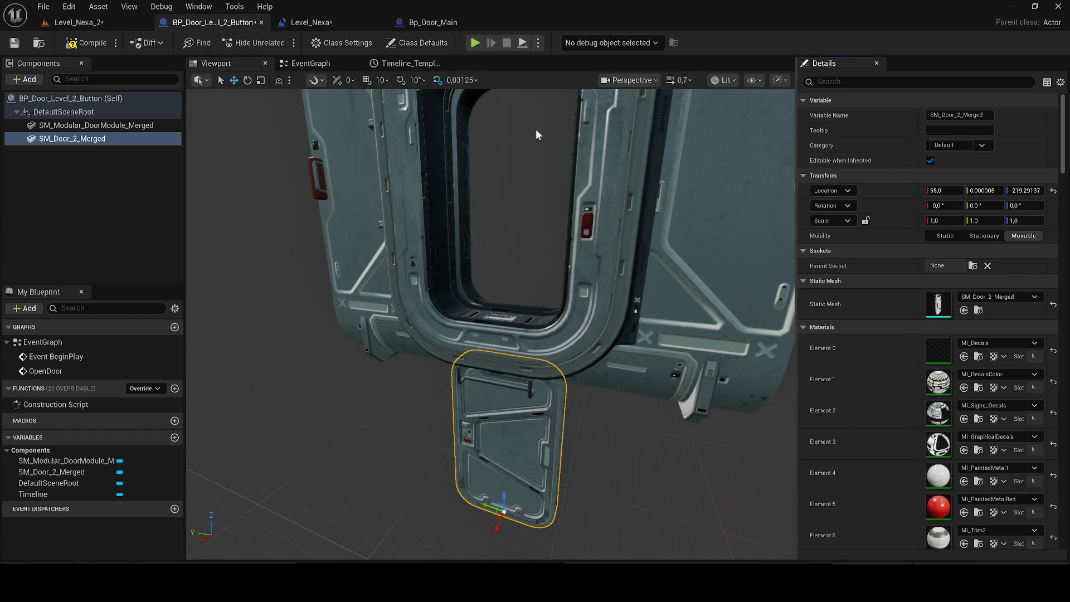
click(310, 63)
scroll(559, 390, up, 2)
key(ctrl+v)
drag(629, 380, 556, 380)
key(BackSpace)
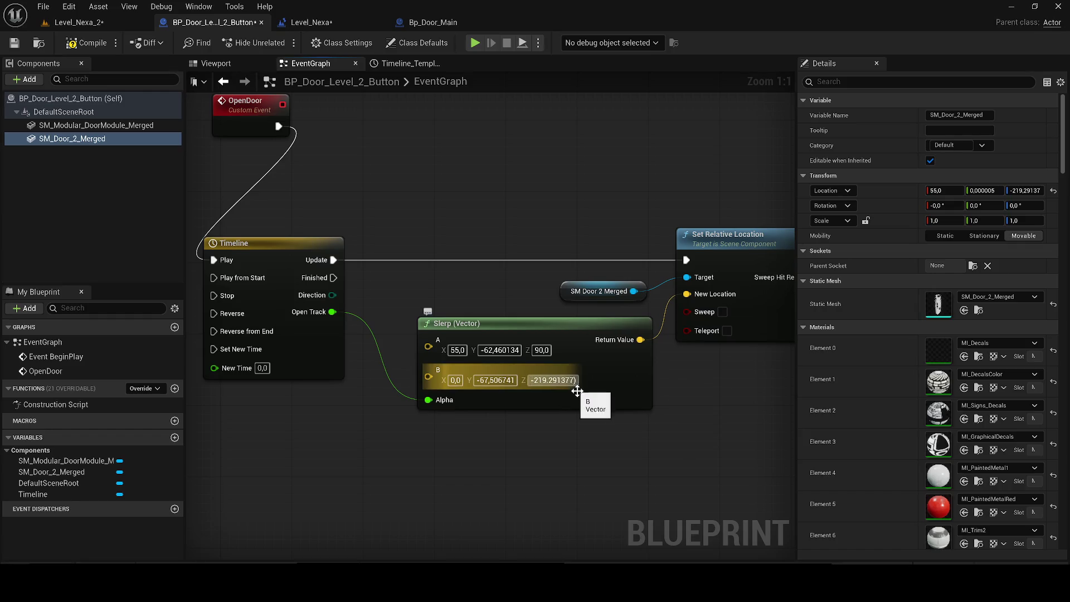
key(End)
key(BackSpace)
key(Return)
Set Slerp input B's X to 55 and Y to 0, and input A's Y to 0
click(251, 63)
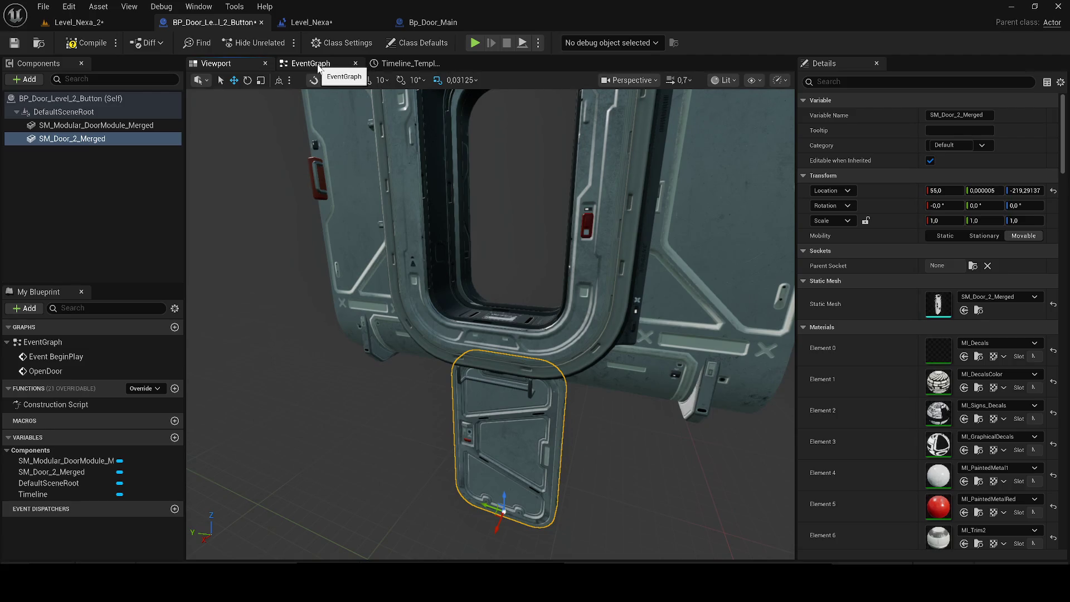
click(319, 64)
click(456, 380)
text(55)
key(Return)
click(515, 381)
text(0)
key(Return)
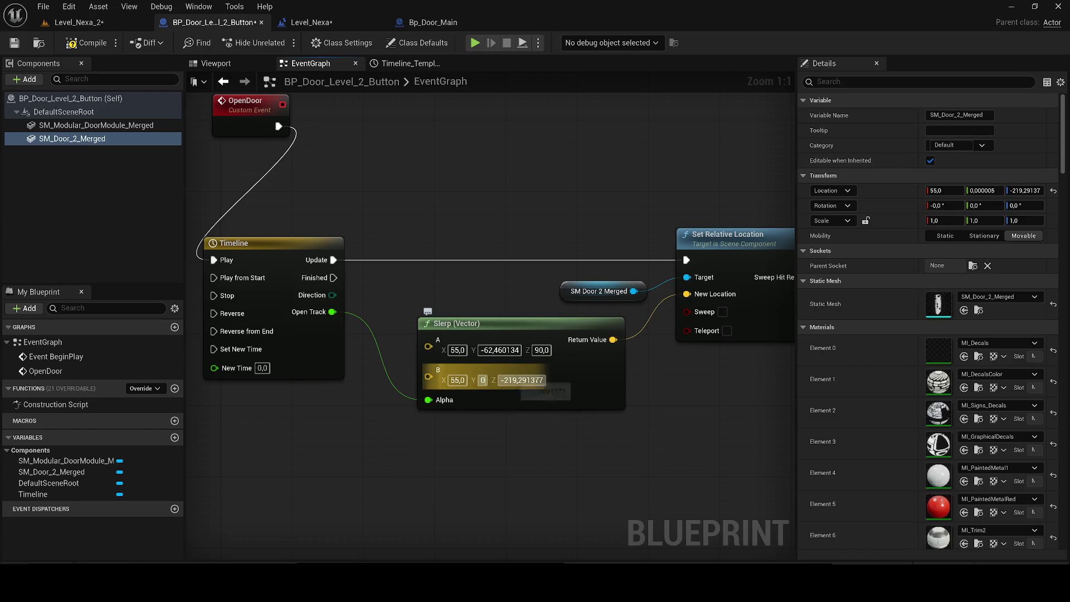
click(486, 350)
text(0)
key(Return)
Return SM_Door_2_Merged's Z location to 90
click(216, 63)
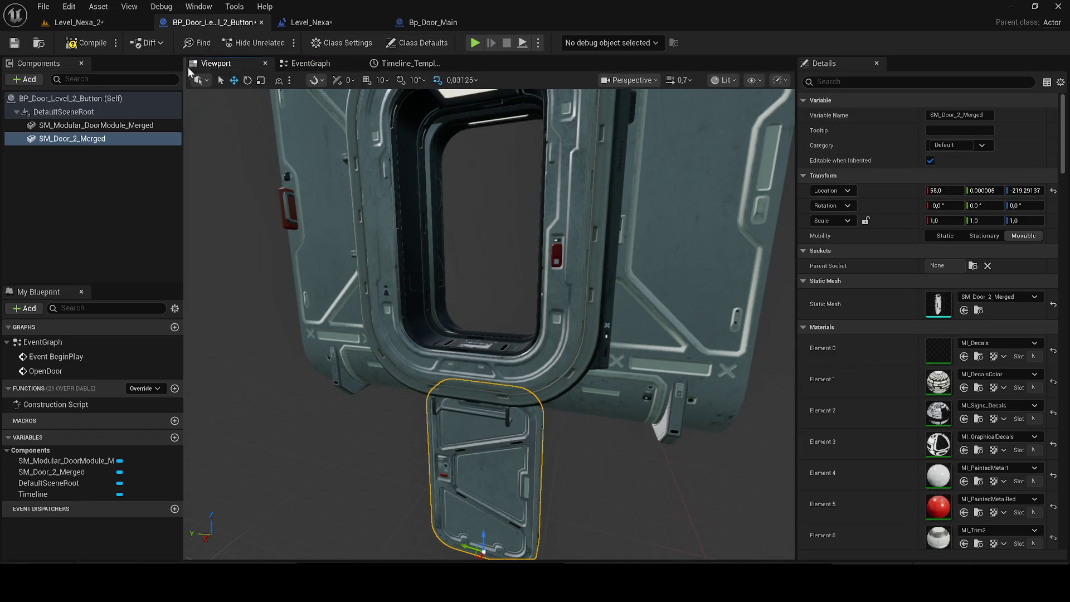
click(310, 63)
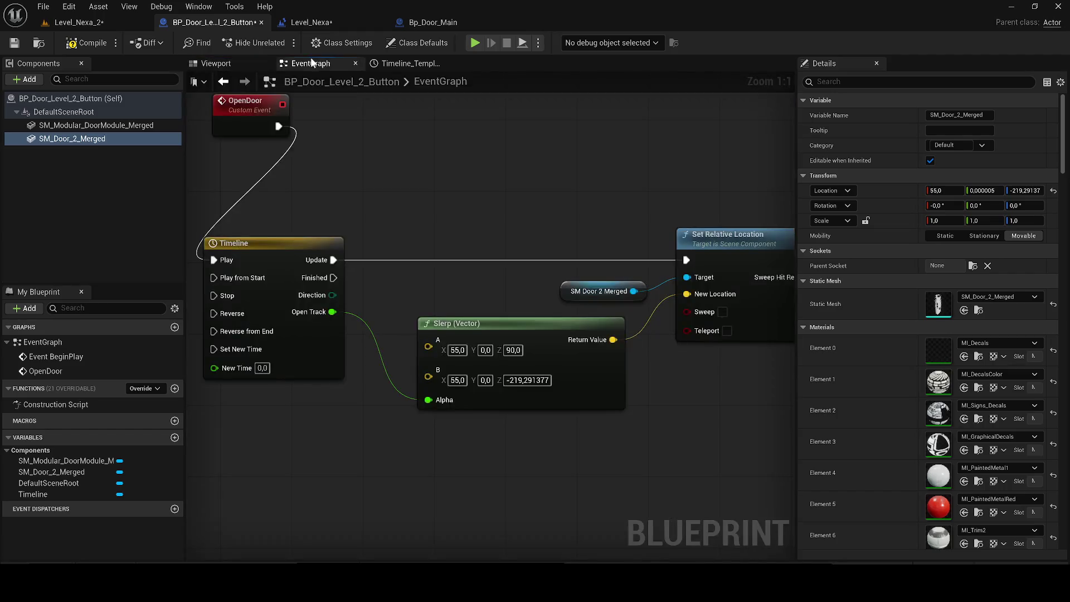
click(216, 64)
click(1026, 191)
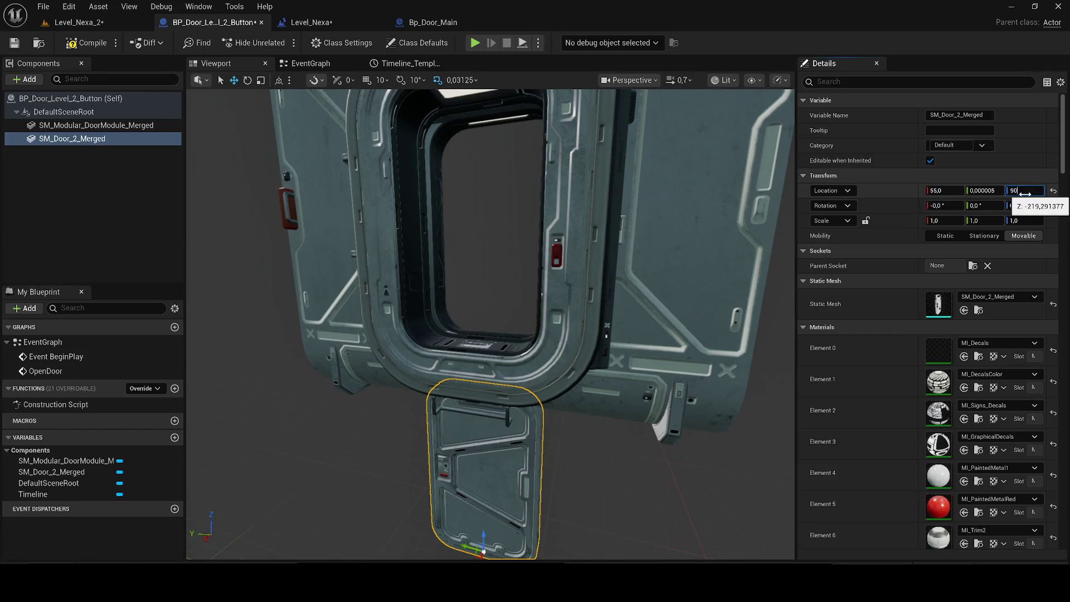
key(Return)
Save BP_Door_Level_2_Button, then switch to Level_Nexa_2 and save the level
click(78, 43)
click(300, 63)
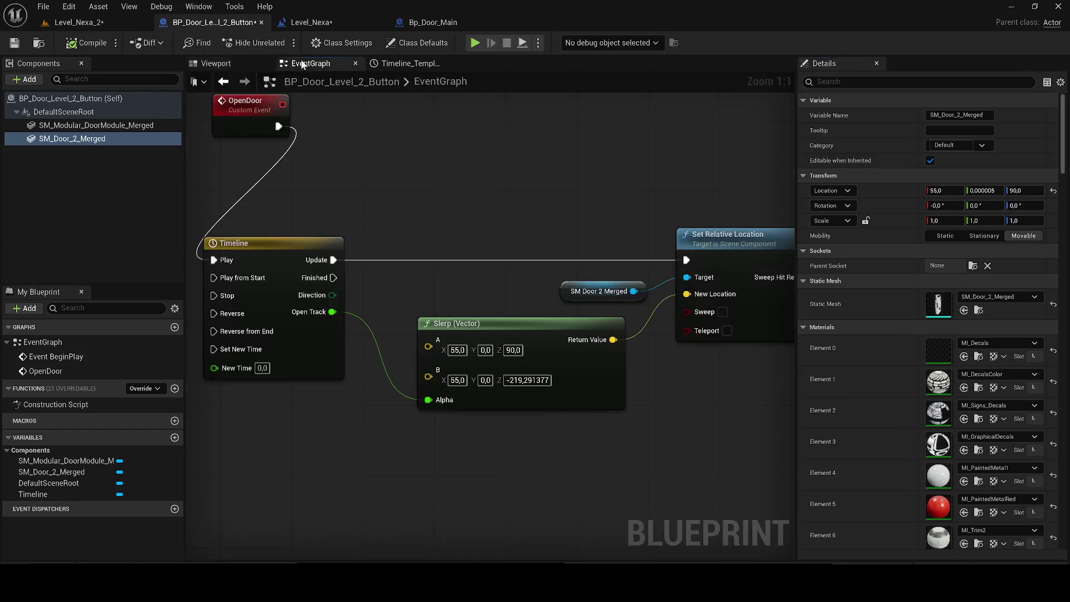
click(14, 43)
click(64, 23)
click(25, 43)
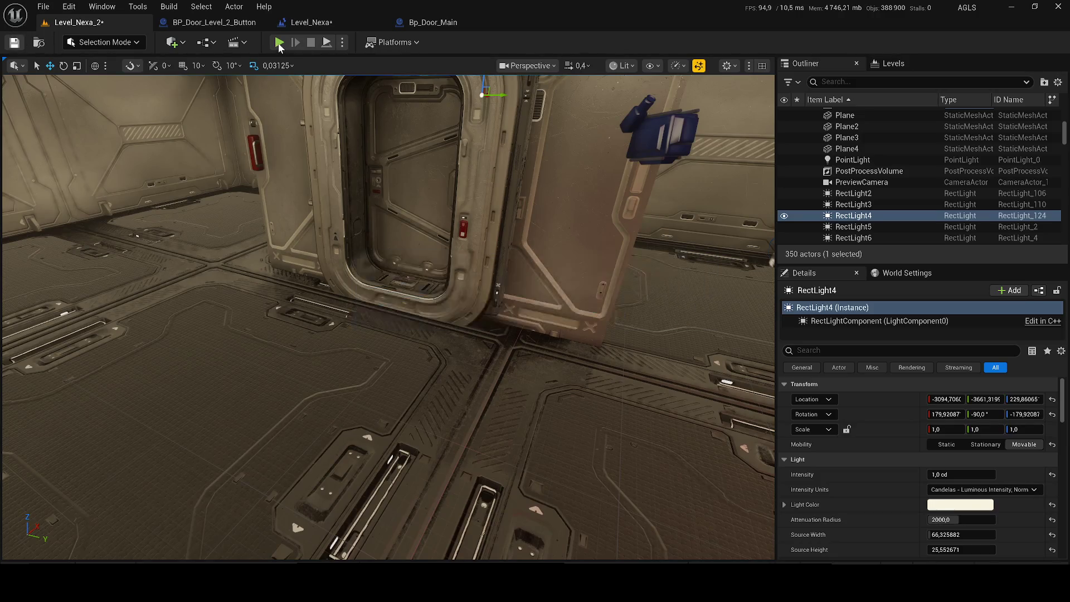
Play-test Level_Nexa_2 twice despite compile errors, walking the character toward the doorway
key(alt+p)
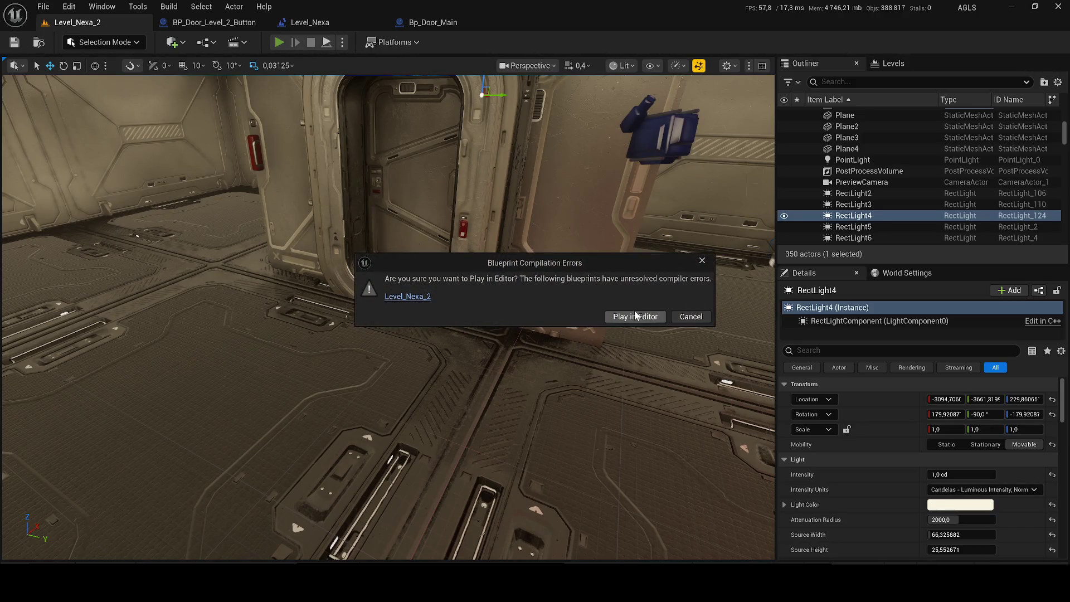
click(633, 315)
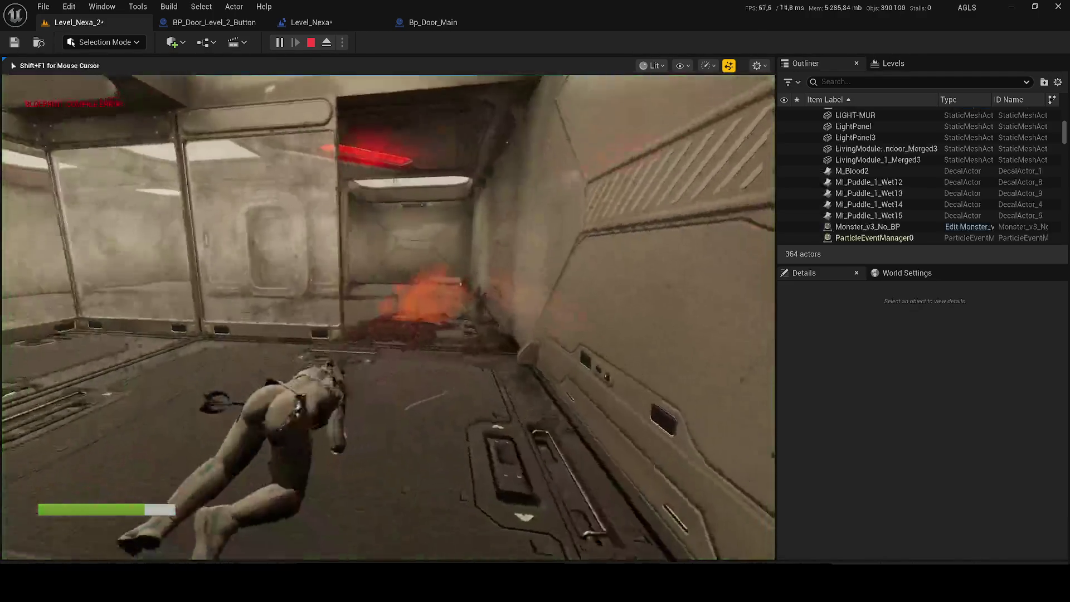
key(w)
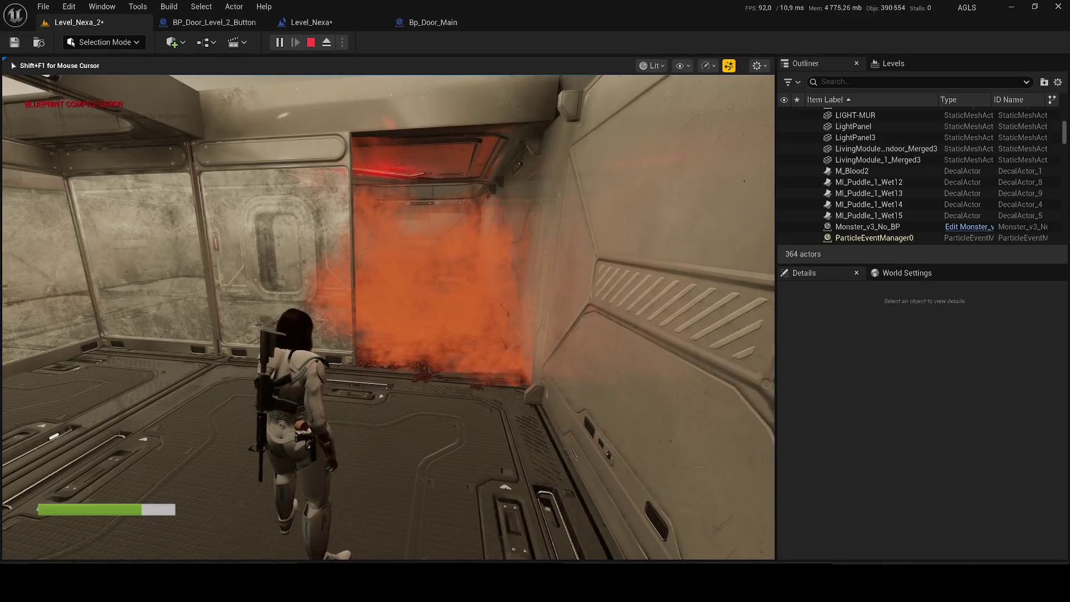
key(w)
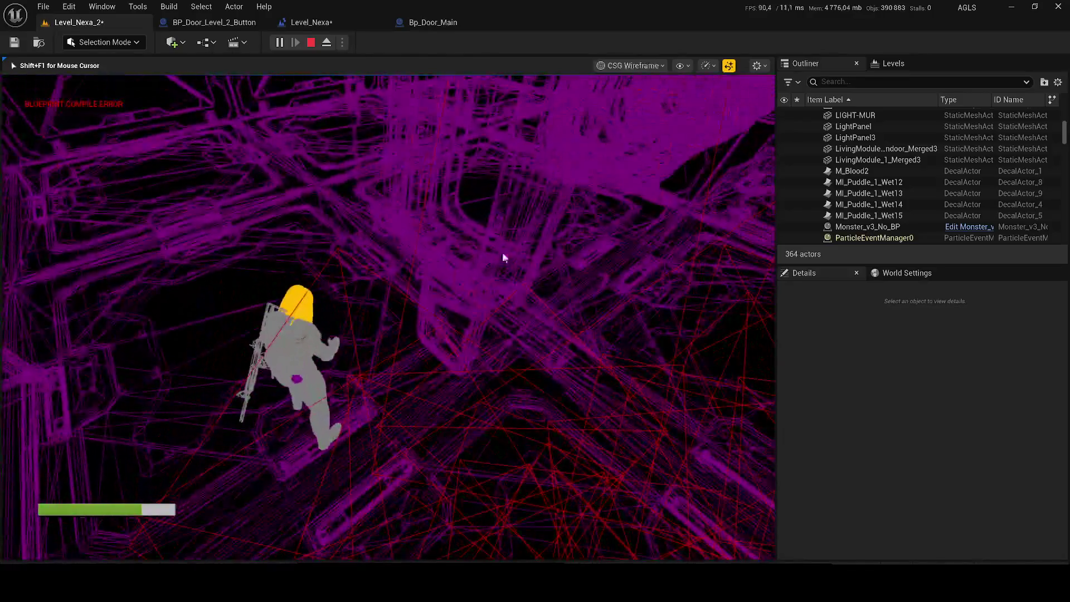
key(Escape)
key(alt+p)
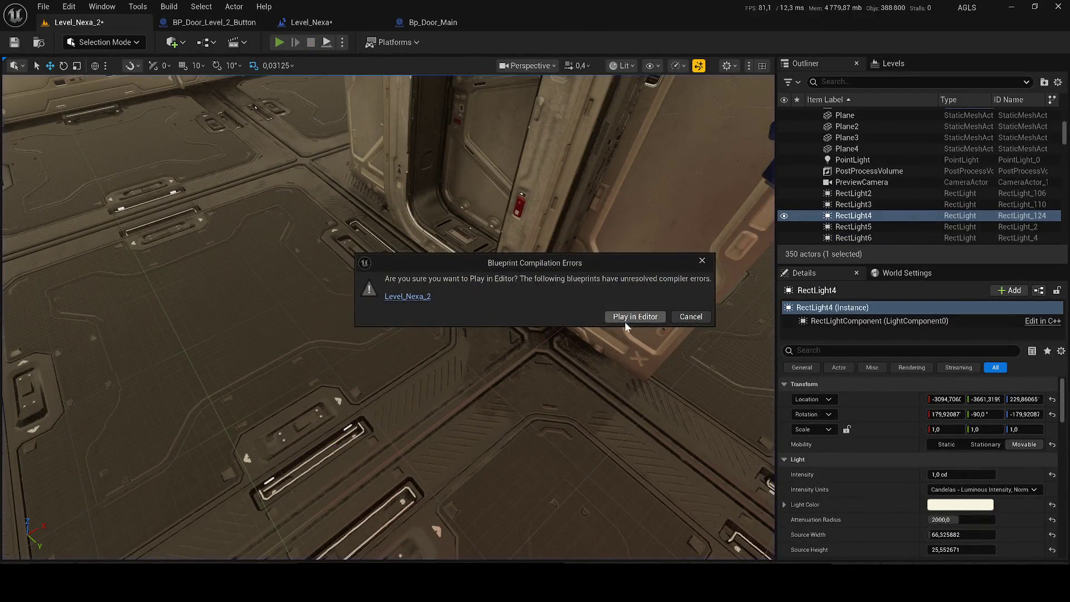
click(625, 319)
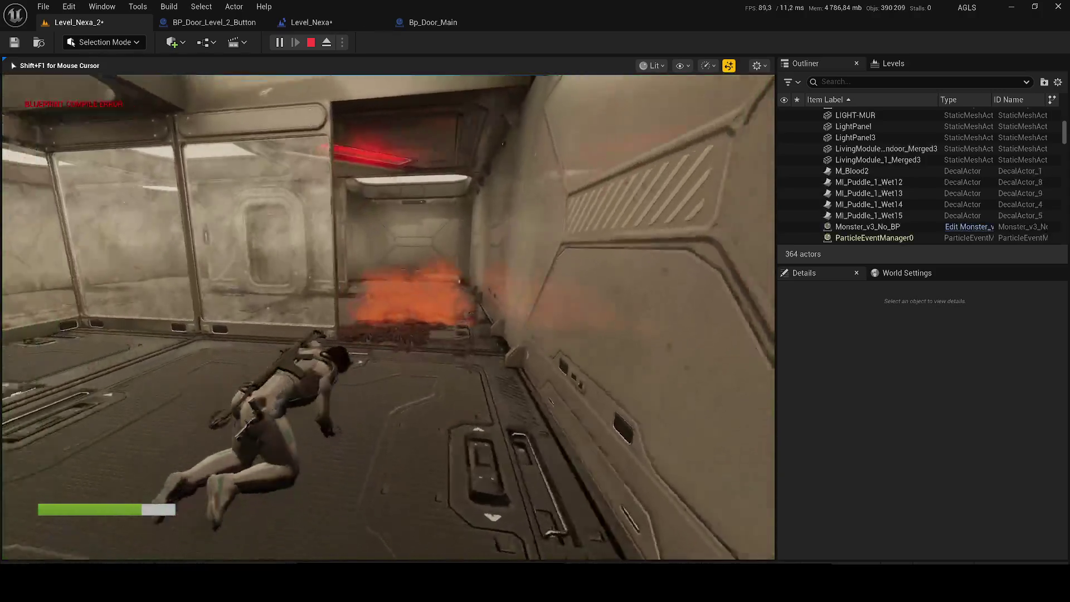
key(w)
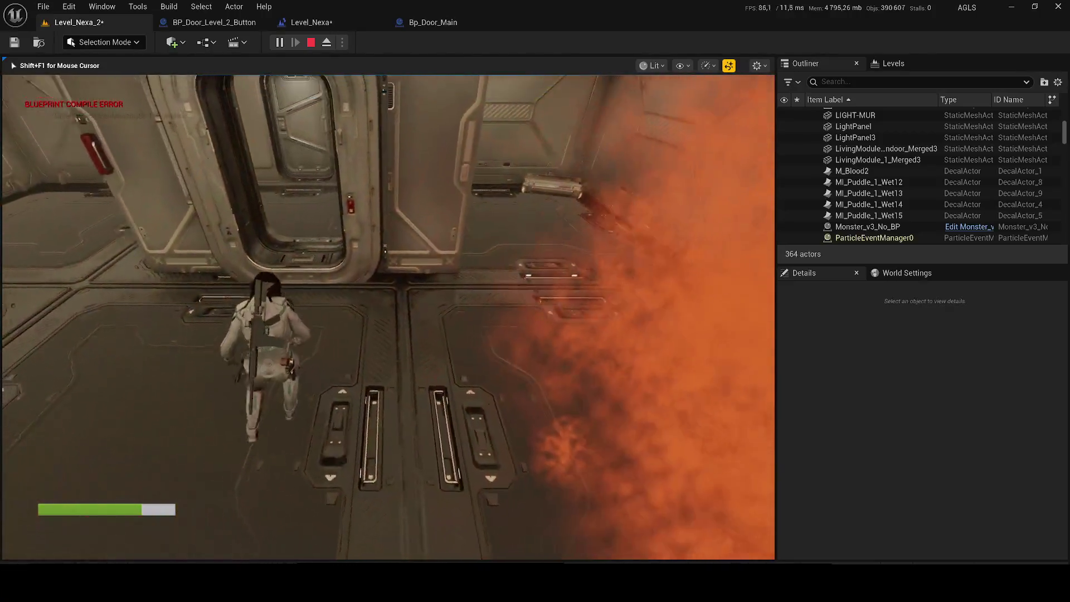
key(Escape)
Open the Level_Nexa level blueprint, save modified packages, and close the compiler results
click(310, 23)
click(15, 43)
click(282, 449)
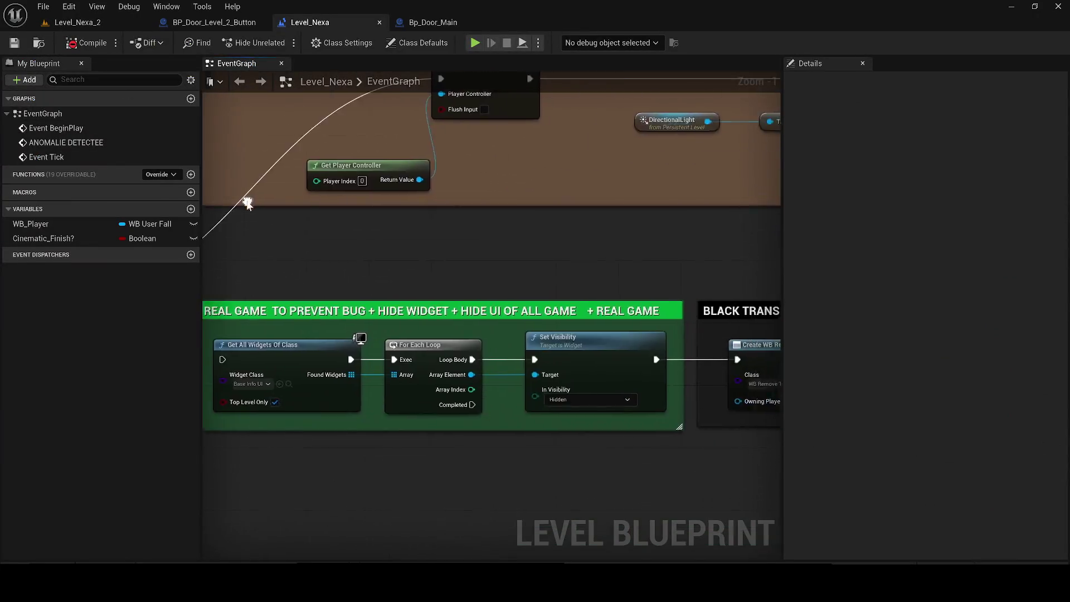
In BP_Door_Level_2_Button's Timeline, drag the 3.00 s key from 1 down to 0.495417
scroll(375, 241, down, 4)
click(202, 22)
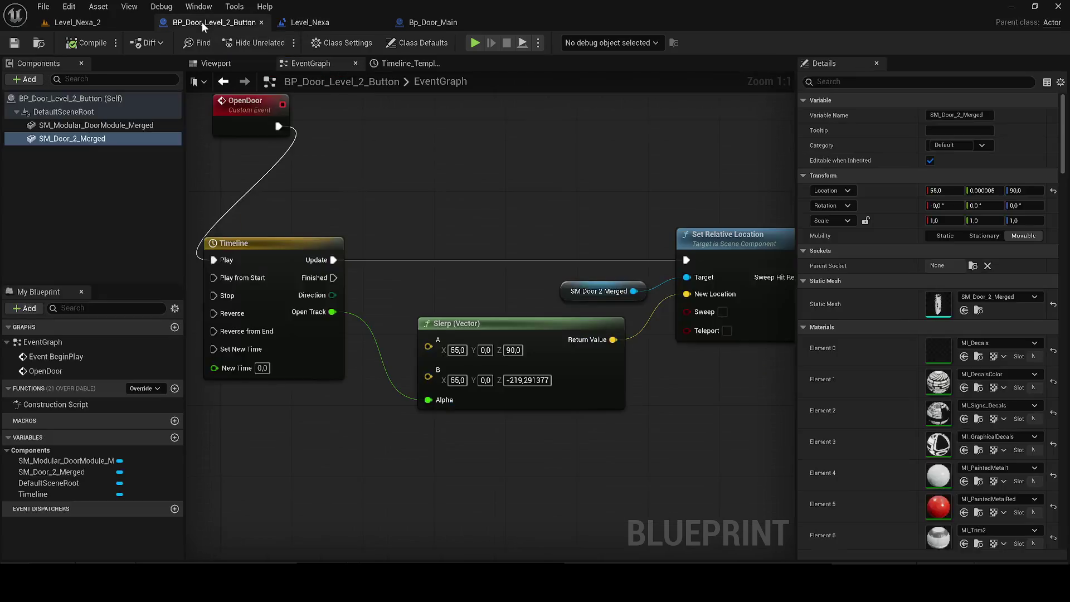
scroll(472, 323, down, 1)
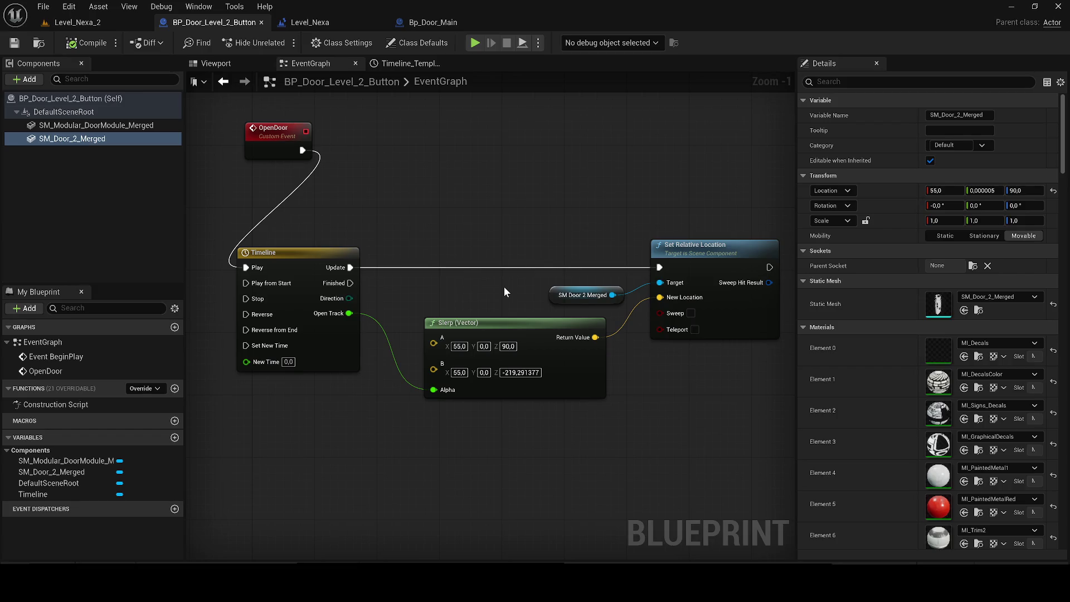
double_click(254, 248)
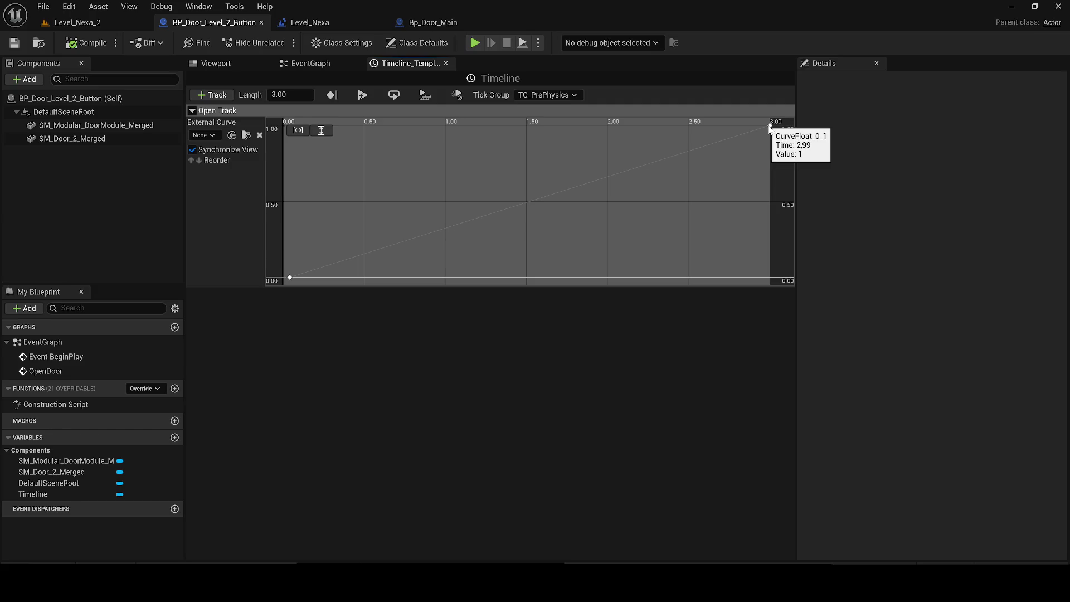
drag(769, 127, 771, 179)
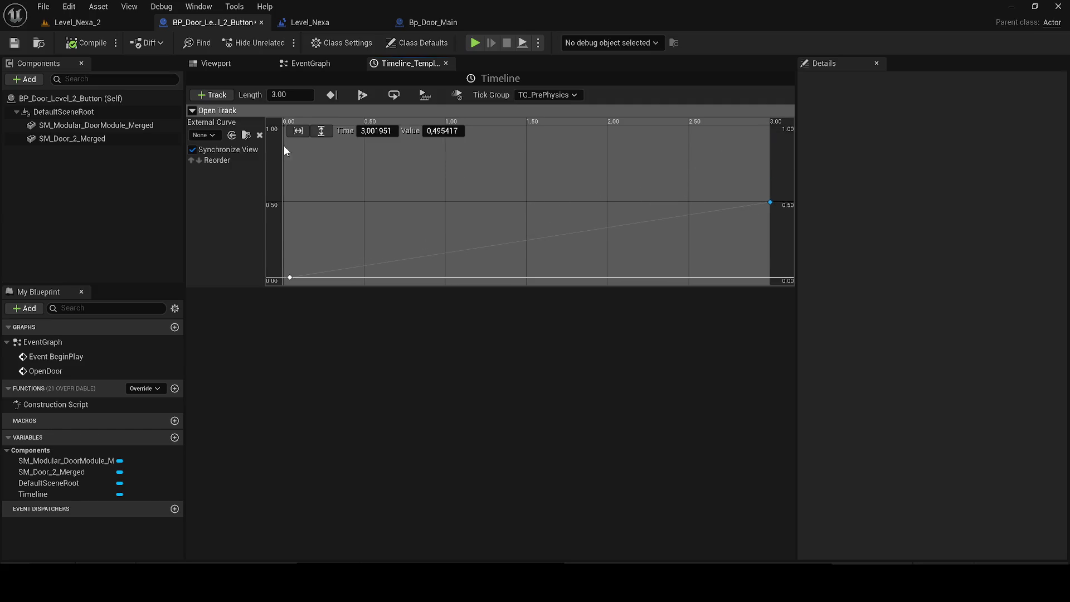
click(590, 230)
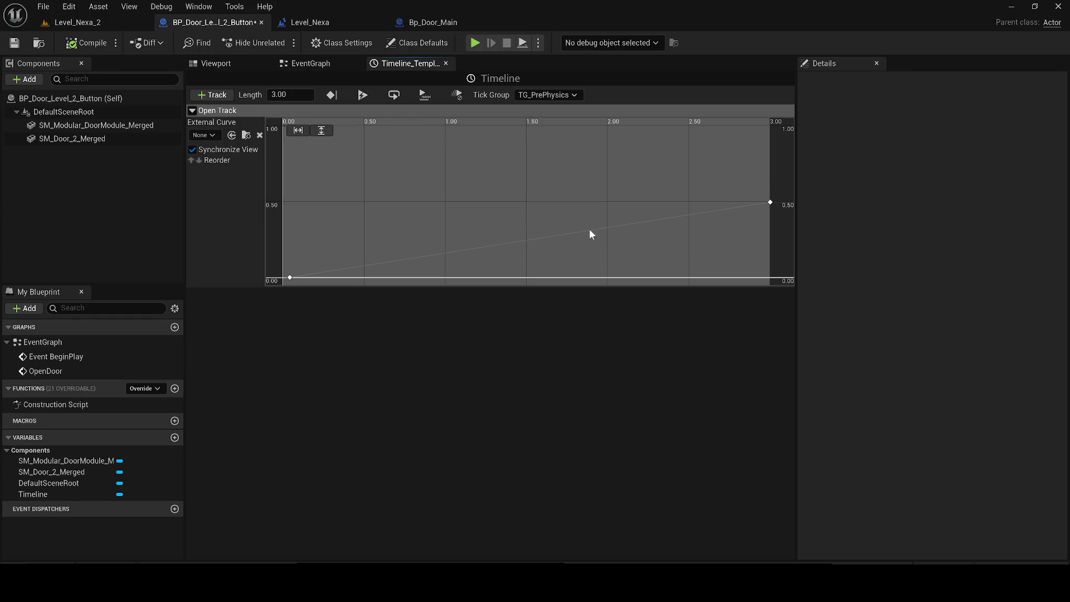
mouse_move(590, 231)
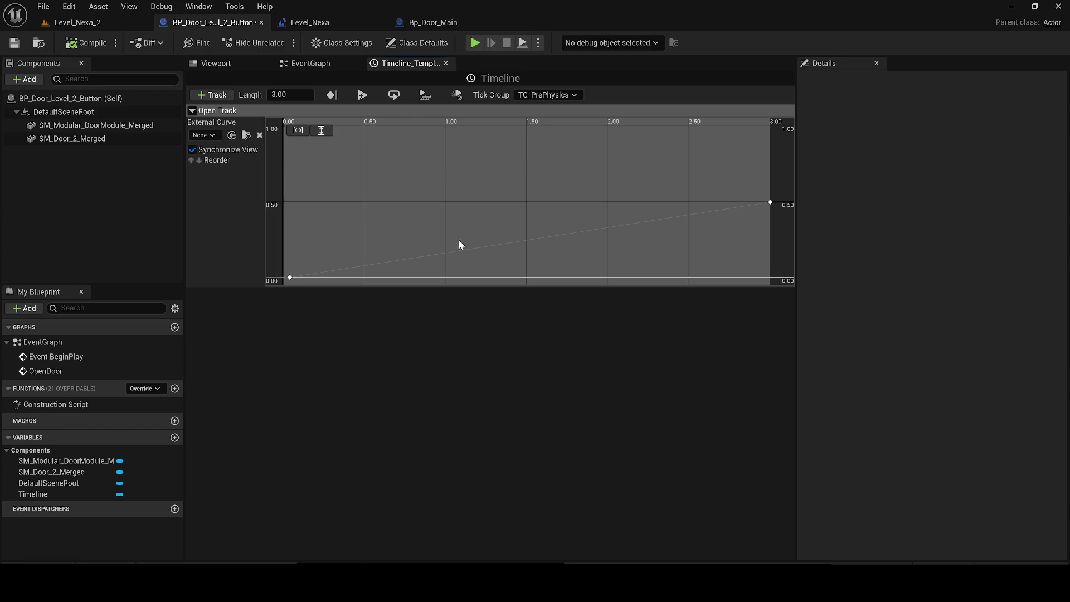
Add a middle key to the door timeline curve at about 1.49 s, value 0.38
right_click(516, 219)
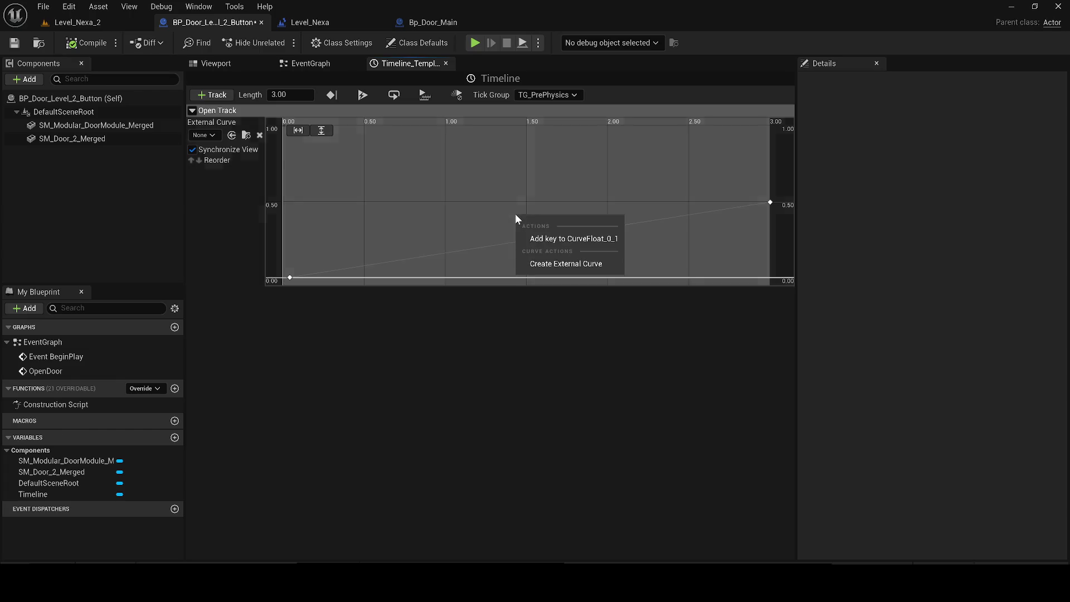
click(546, 238)
mouse_move(519, 214)
mouse_down()
mouse_move(523, 234)
mouse_move(525, 220)
mouse_up()
Compile and save the door blueprint, then play Level_Nexa_2 in the editor despite the compile error
click(87, 42)
click(14, 43)
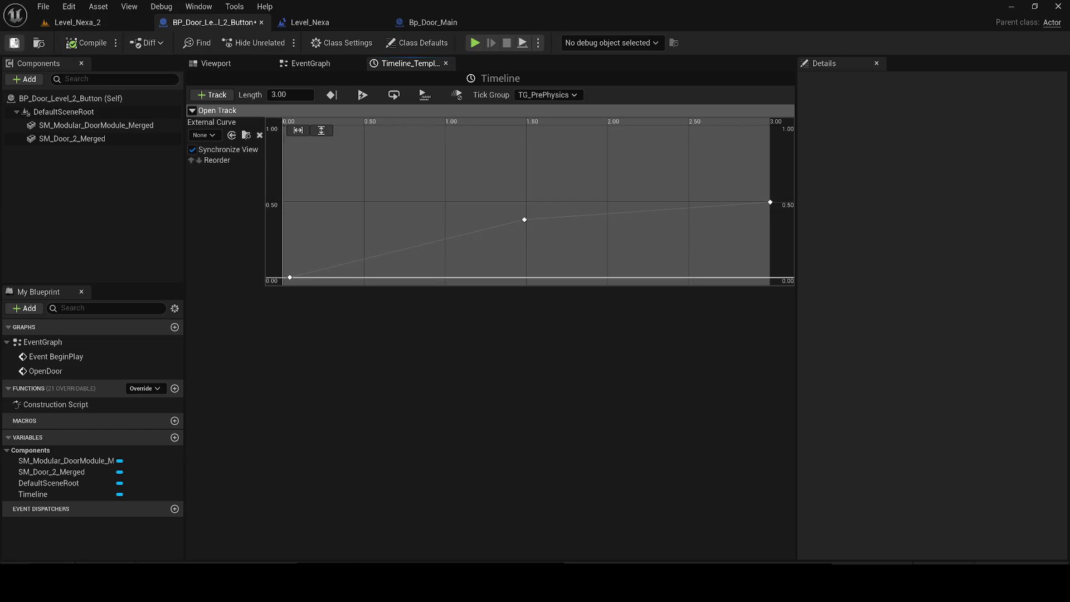
click(77, 22)
click(279, 42)
click(653, 316)
Walk the character to the door in play mode, then stop and return to BP_Door_Level_2_Button
key(F1)
key(F2)
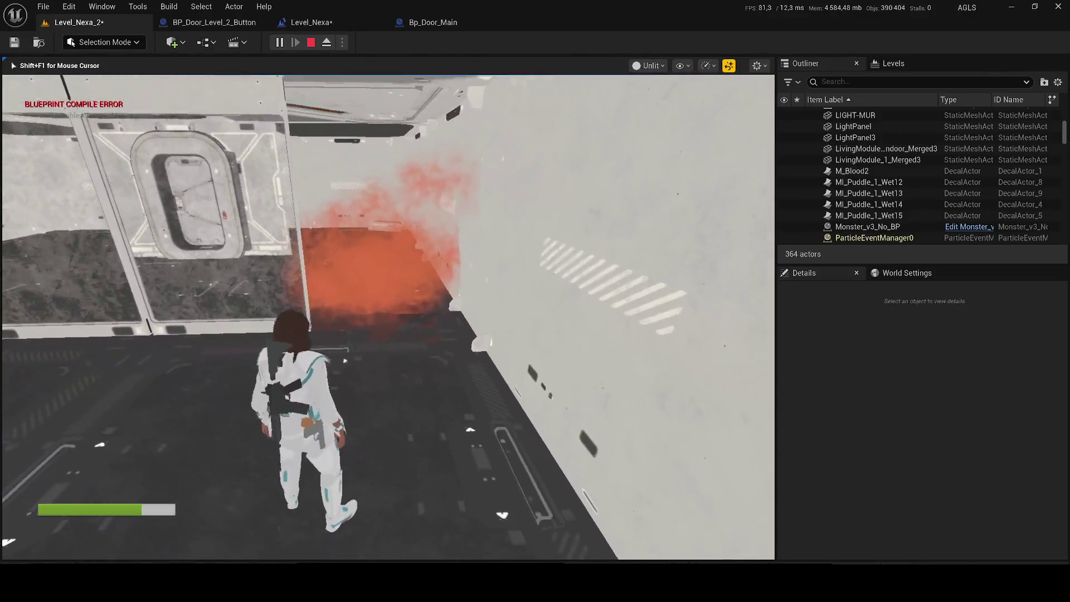
key(w)
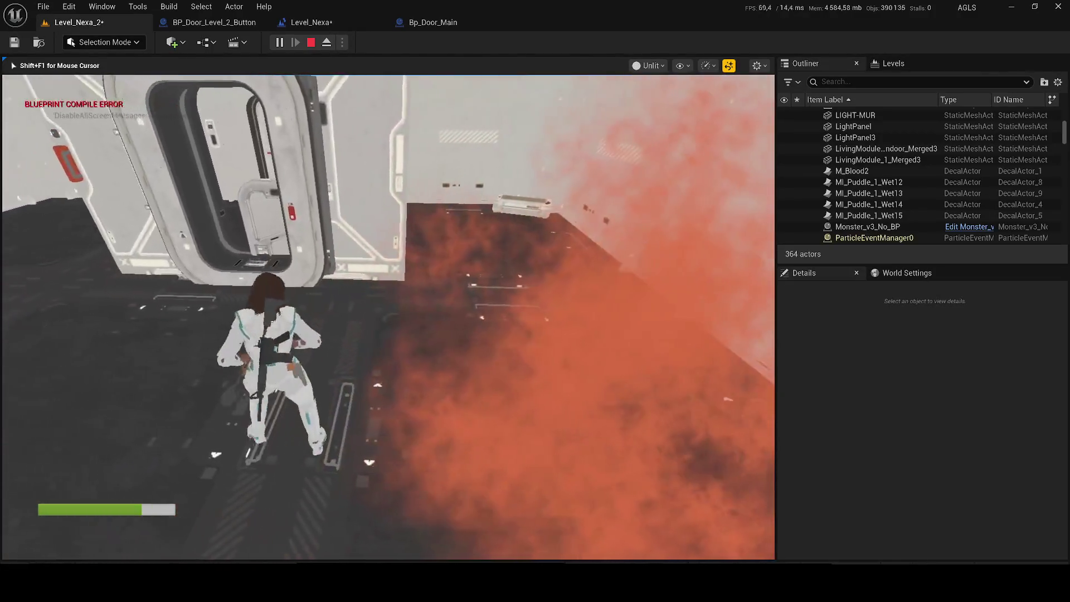
key(F1)
key(F3)
key(Escape)
click(198, 25)
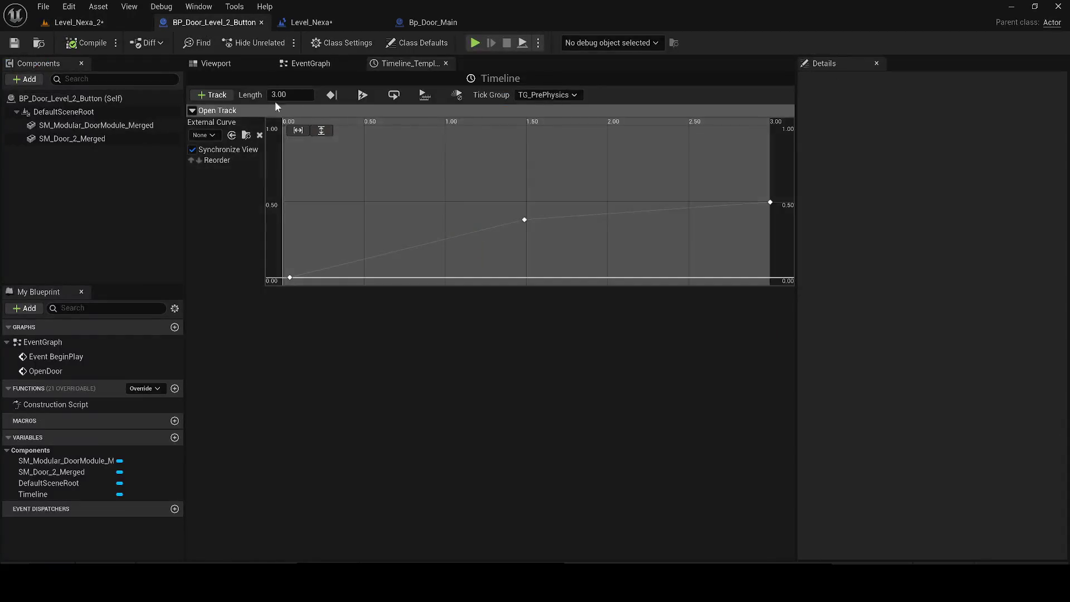
Select and focus SM_Door_2_Merged in the viewport and drag it up to Z about 98.99
click(298, 65)
click(215, 63)
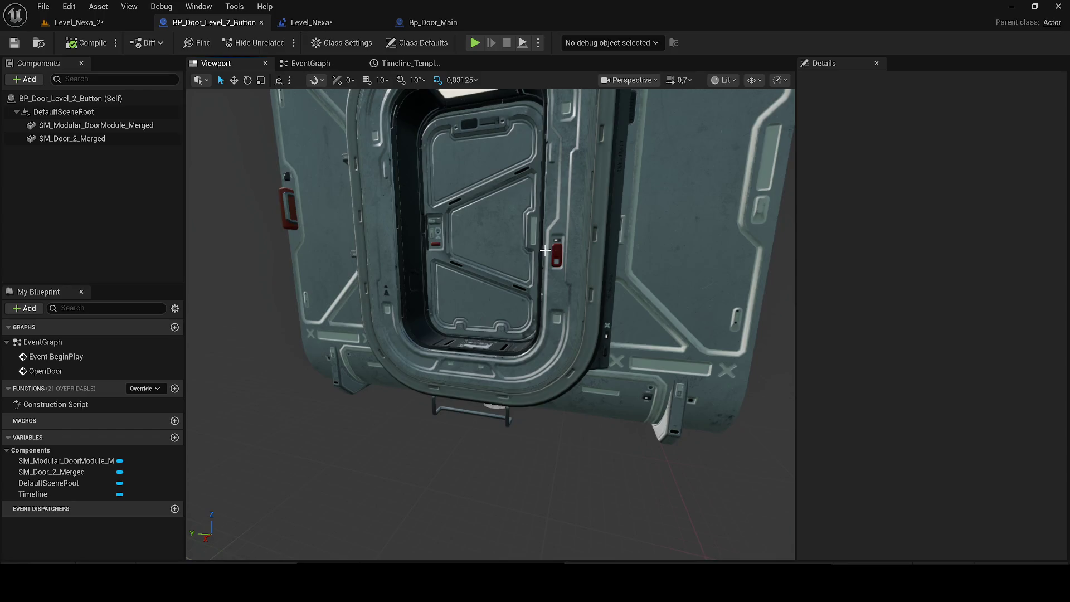
click(96, 125)
click(71, 138)
key(f)
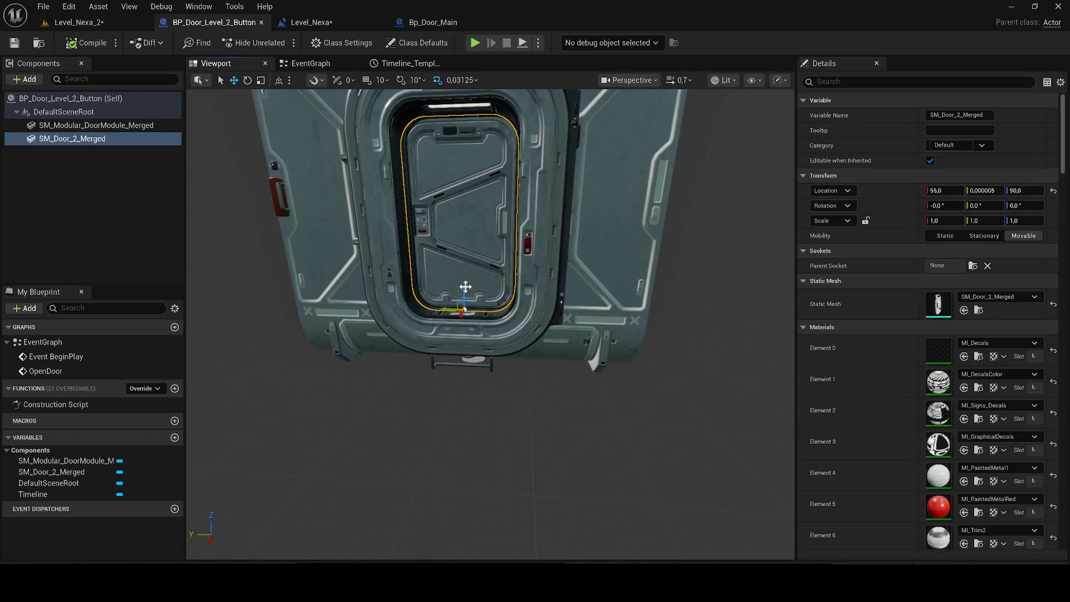
mouse_move(465, 288)
mouse_down()
mouse_move(466, 387)
mouse_move(453, 306)
mouse_move(462, 281)
mouse_up()
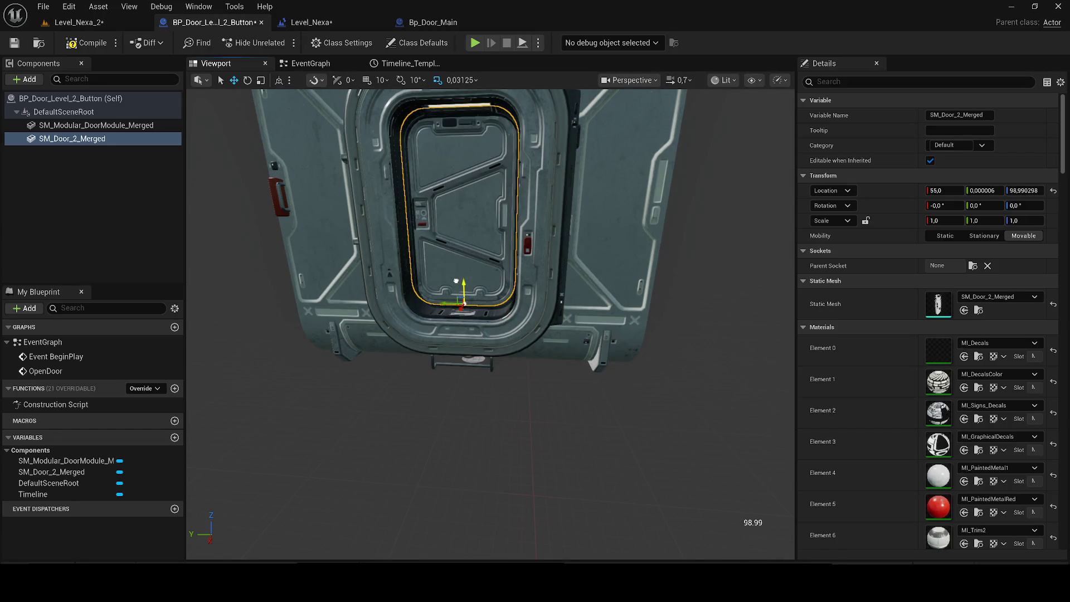
click(339, 65)
click(273, 64)
click(331, 65)
Set SM_Door_2_Merged's Z location to 90, then compile and save the door blueprint
click(1024, 190)
text(94)
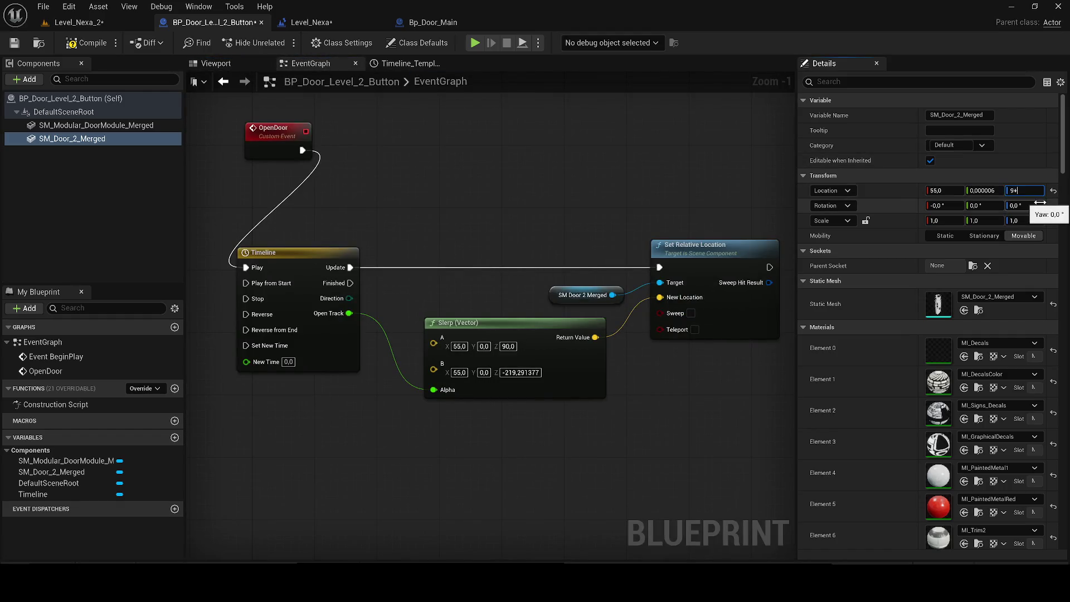
key(BackSpace)
text(0)
key(Return)
click(87, 43)
click(14, 43)
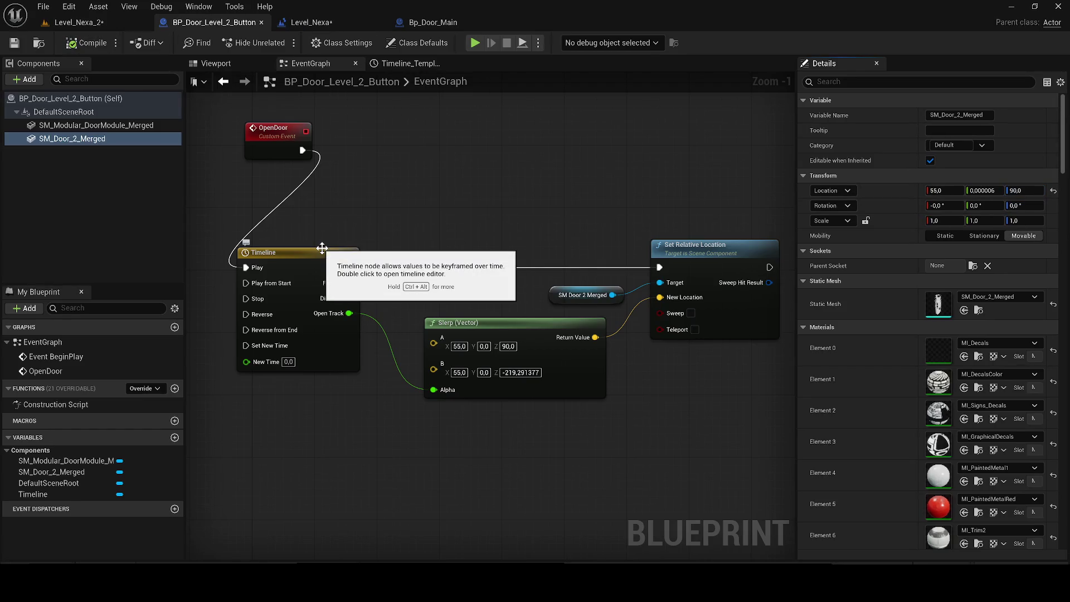